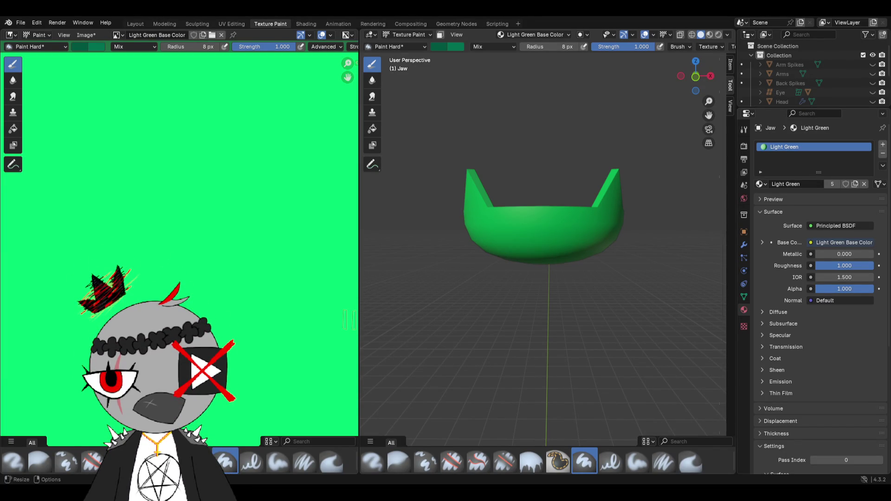
# - Review the paint brush's advanced settings, brush types and texture options
pyautogui.click(682, 47)
pyautogui.click(699, 77)
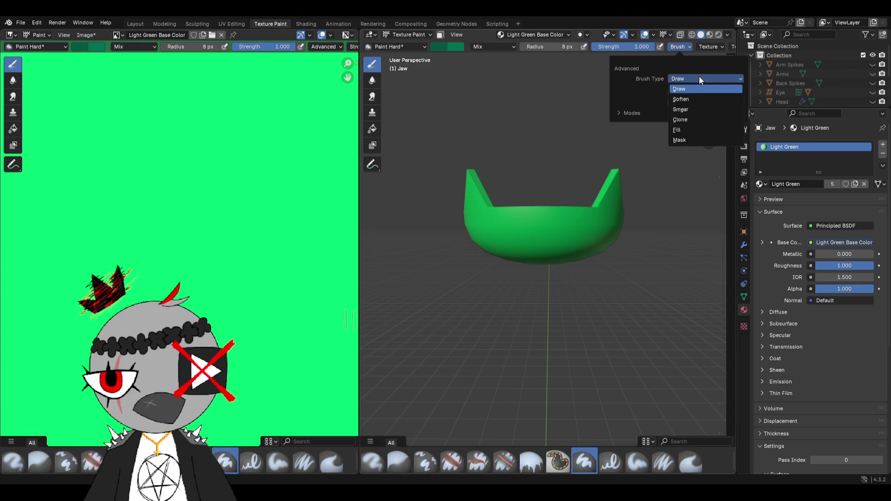
pyautogui.click(701, 48)
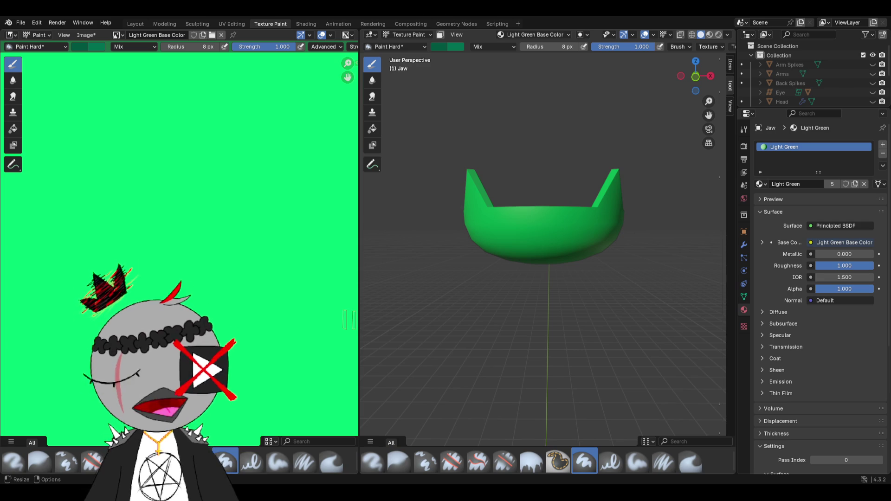
pyautogui.click(679, 46)
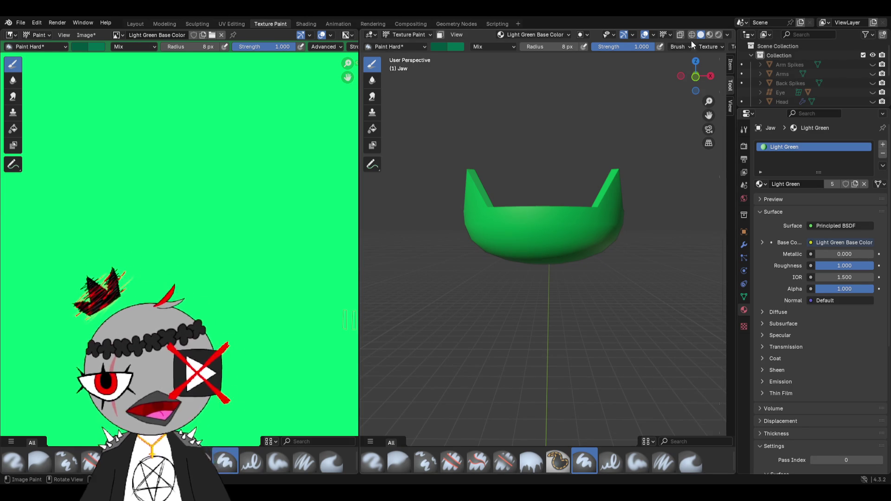
pyautogui.click(677, 47)
# - Expand the brush's mode list, enable it for Sculpt Curves, and try a dark stroke on the jaw
pyautogui.click(631, 112)
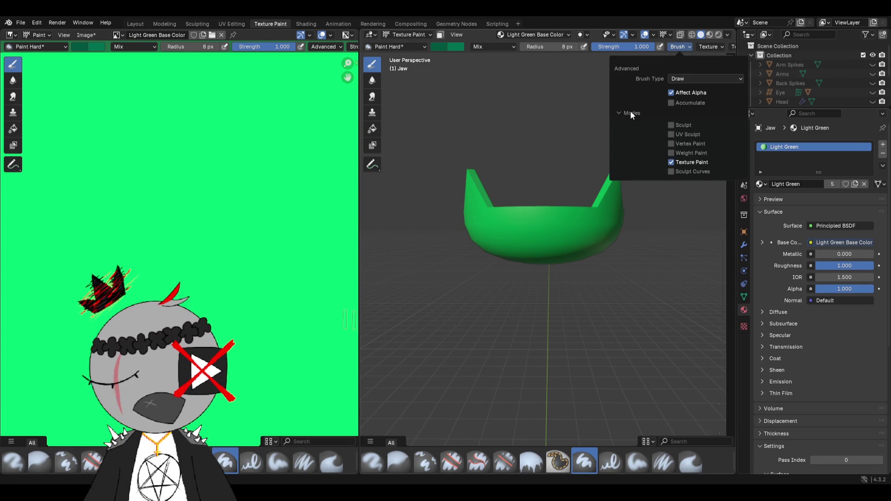
pyautogui.click(630, 111)
pyautogui.click(675, 78)
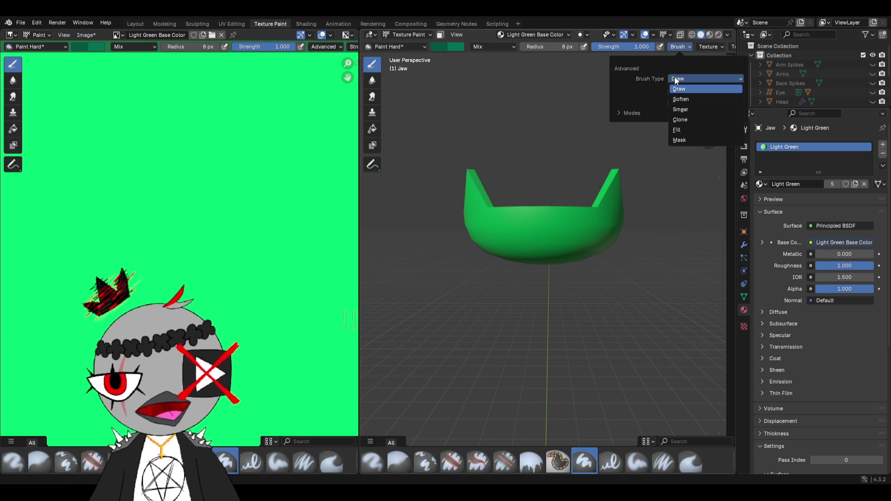
pyautogui.click(631, 108)
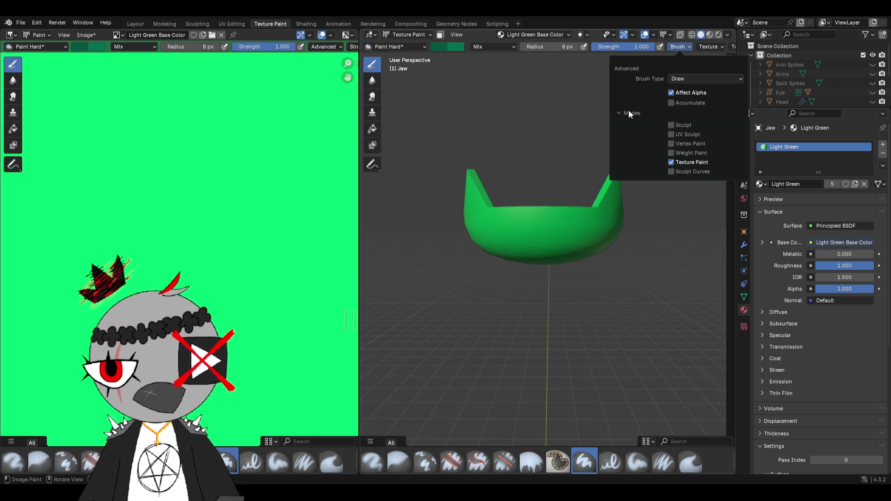
pyautogui.click(673, 172)
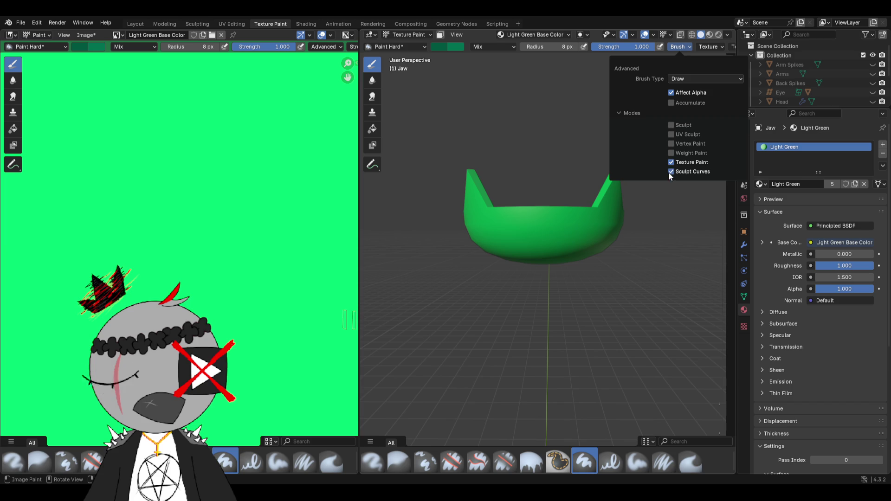
pyautogui.moveTo(580, 229); pyautogui.dragTo(536, 246)
# - Undo the jaw strokes and turn the brush's Sculpt Curves mode back off
pyautogui.hotkey('ctrl', 'z')
pyautogui.scroll(-2, 576, 244)
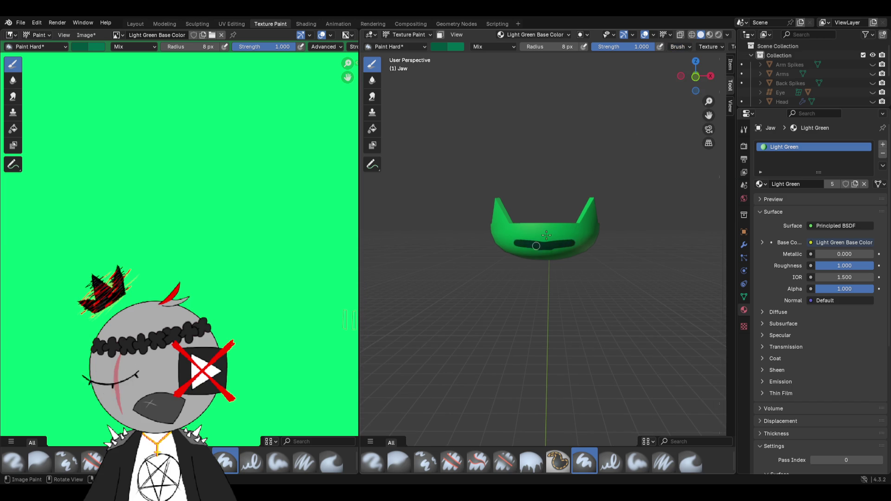
pyautogui.hotkey('ctrl', 'z')
pyautogui.scroll(-2, 536, 246)
pyautogui.moveTo(536, 246); pyautogui.dragTo(549, 250, button='middle')
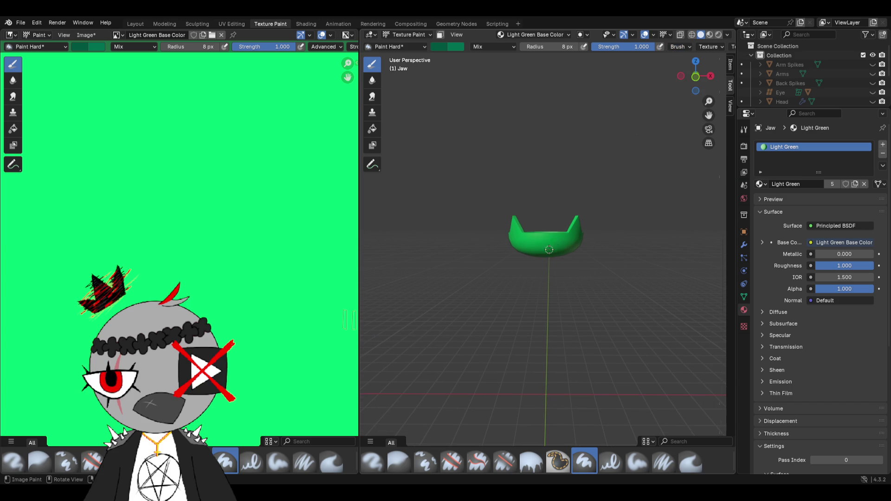
pyautogui.click(680, 47)
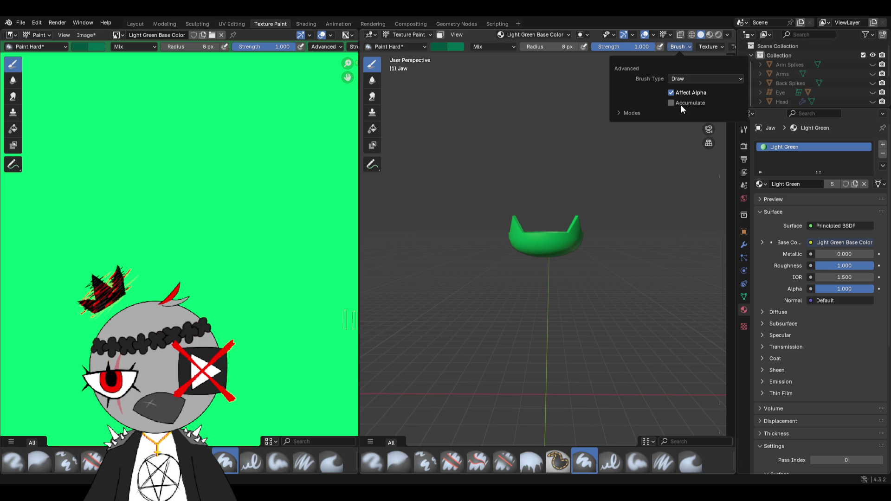
pyautogui.click(640, 111)
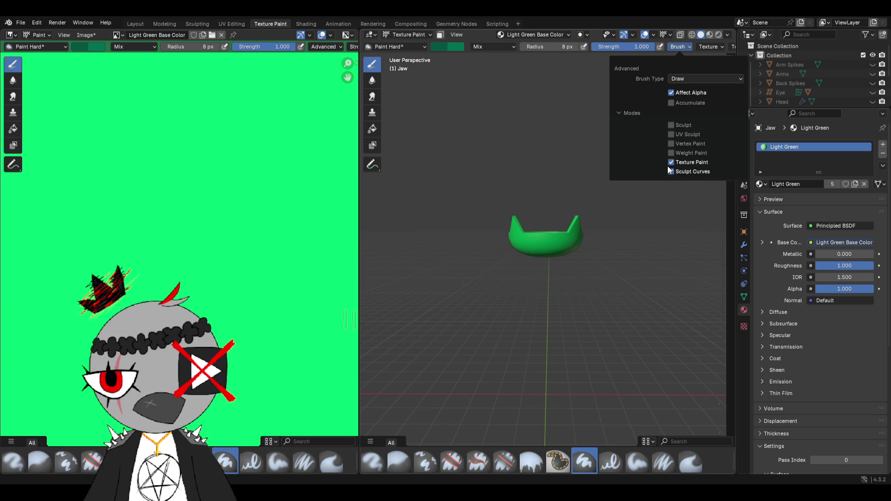
pyautogui.click(671, 172)
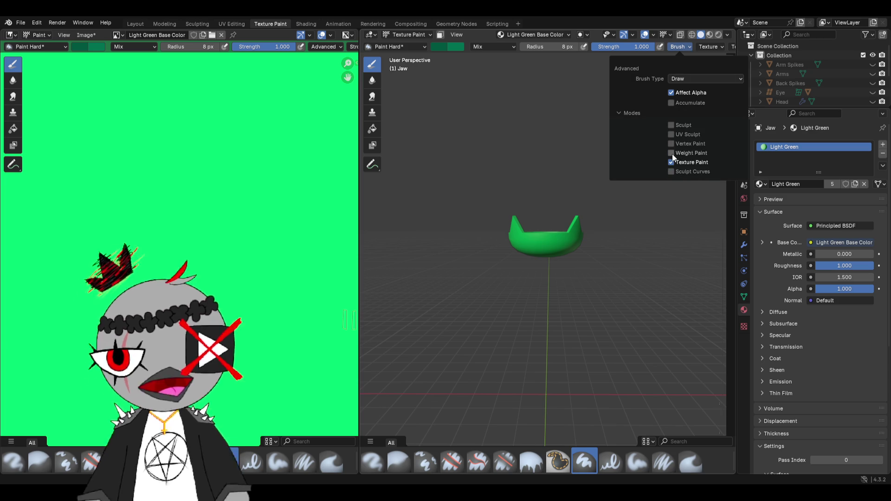
pyautogui.scroll(4, 511, 214)
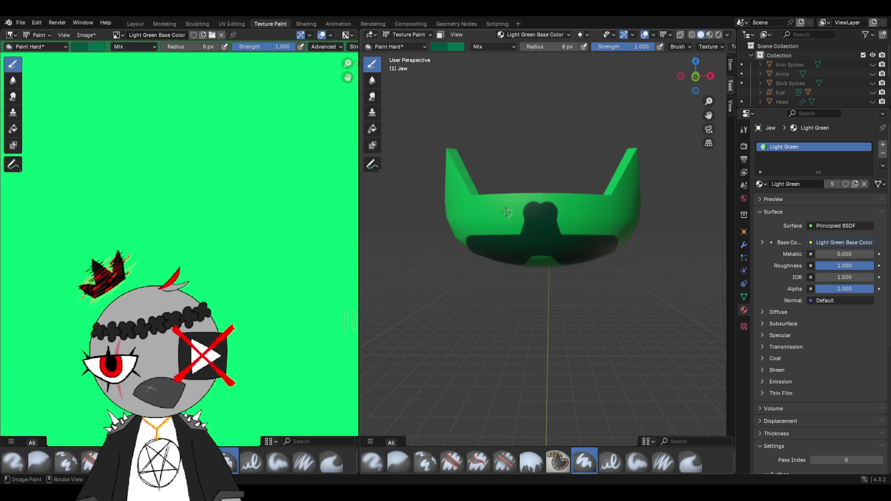
# - Reopen the brush mode list and enable the brush for Vertex Paint
pyautogui.click(704, 48)
pyautogui.click(675, 47)
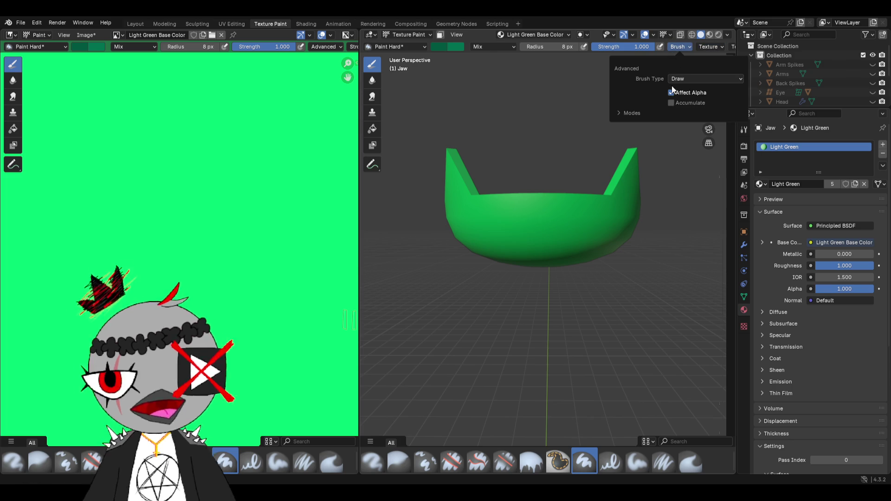
pyautogui.click(632, 113)
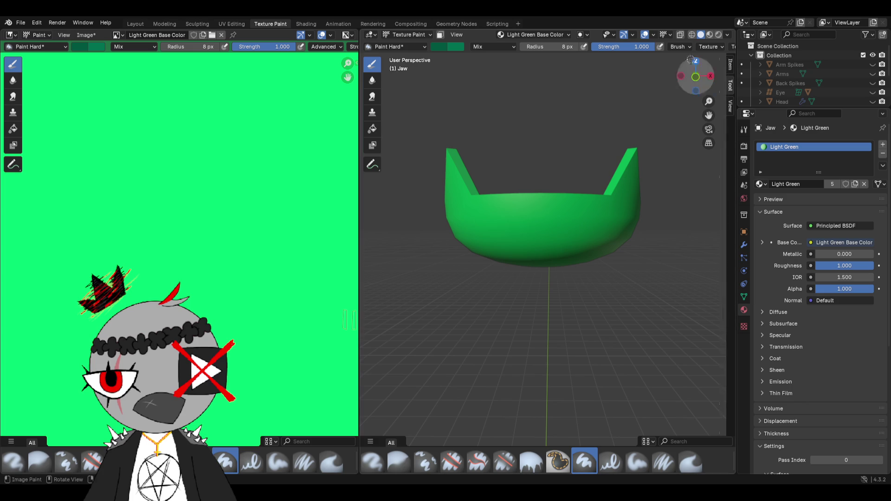
pyautogui.click(680, 43)
pyautogui.click(642, 112)
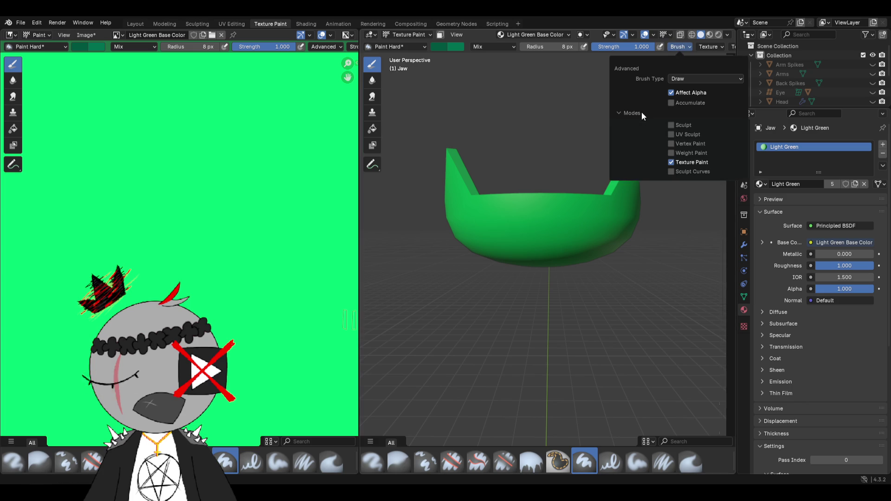
pyautogui.click(672, 142)
pyautogui.scroll(-2, 617, 190)
# - Paint trial mouth and eye strokes on the jaw, then undo them
pyautogui.moveTo(503, 236); pyautogui.dragTo(585, 236)
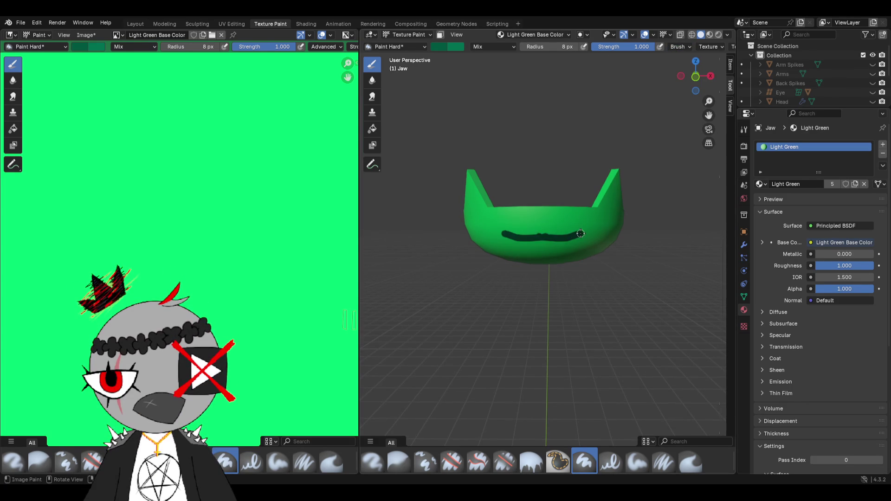
pyautogui.scroll(-1, 543, 235)
pyautogui.moveTo(511, 232); pyautogui.dragTo(542, 233)
pyautogui.moveTo(547, 232); pyautogui.dragTo(574, 232)
pyautogui.scroll(5, 574, 233)
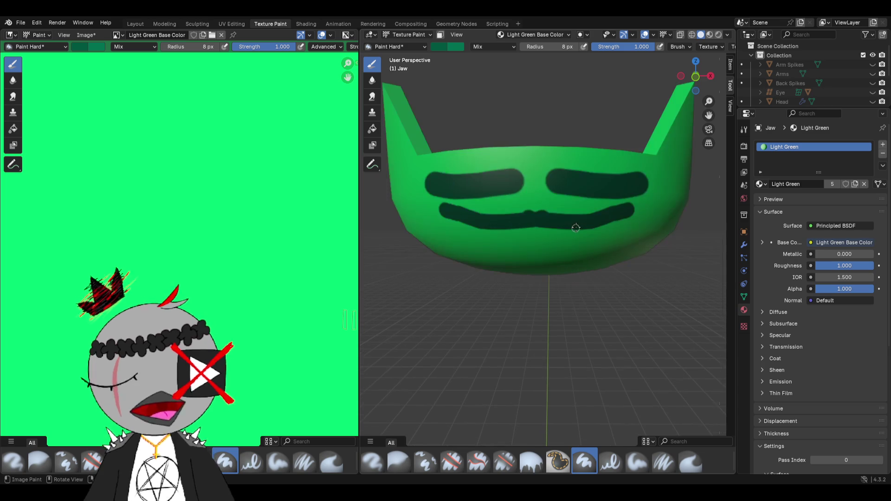
pyautogui.hotkey('ctrl', 'z')
pyautogui.hotkey('ctrl', 'z')
pyautogui.hotkey('ctrl', 'z')
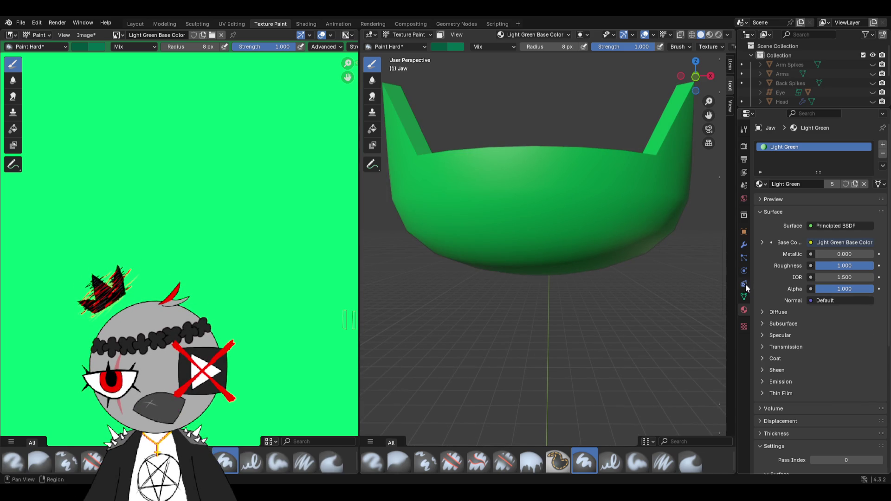
# - Browse the Properties tabs to the active brush's Tool settings and expand its Advanced panel
pyautogui.click(742, 295)
pyautogui.click(742, 241)
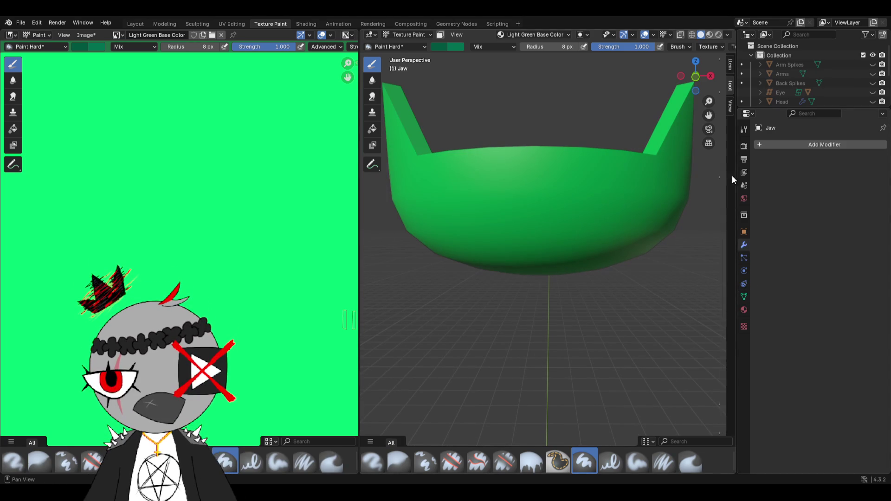
pyautogui.click(744, 159)
pyautogui.click(743, 184)
pyautogui.click(744, 180)
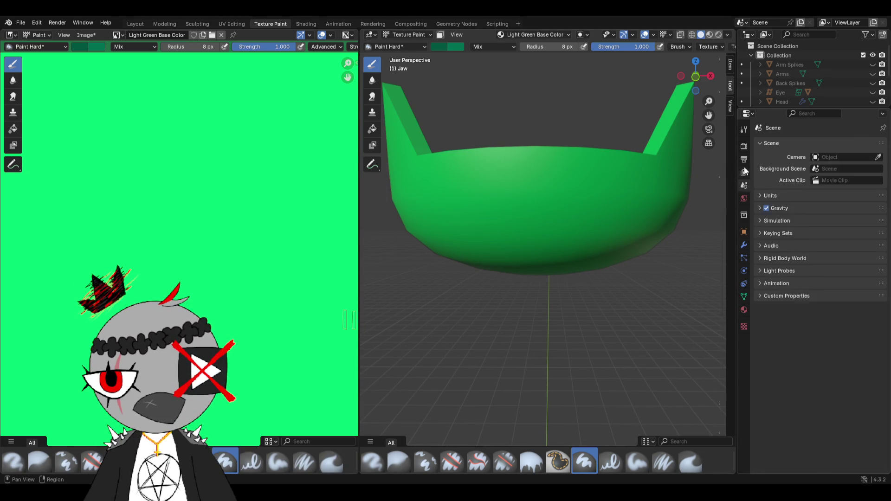
pyautogui.click(744, 159)
pyautogui.click(744, 144)
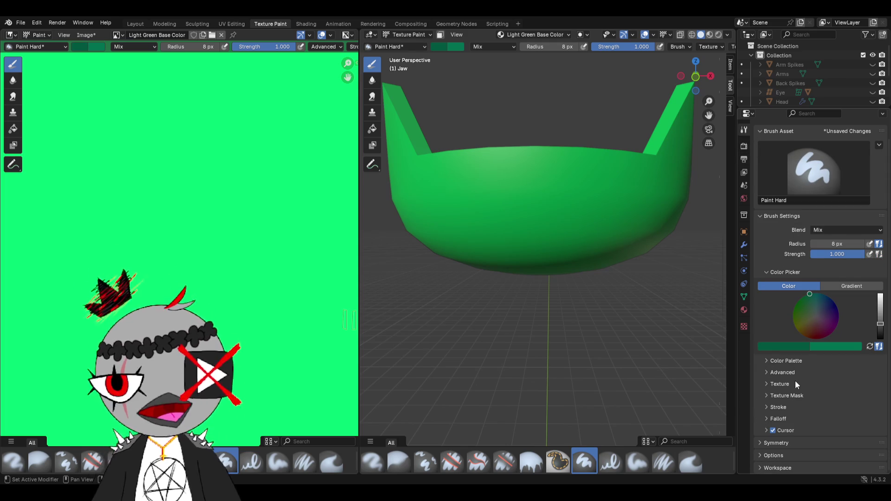
pyautogui.scroll(1, 796, 382)
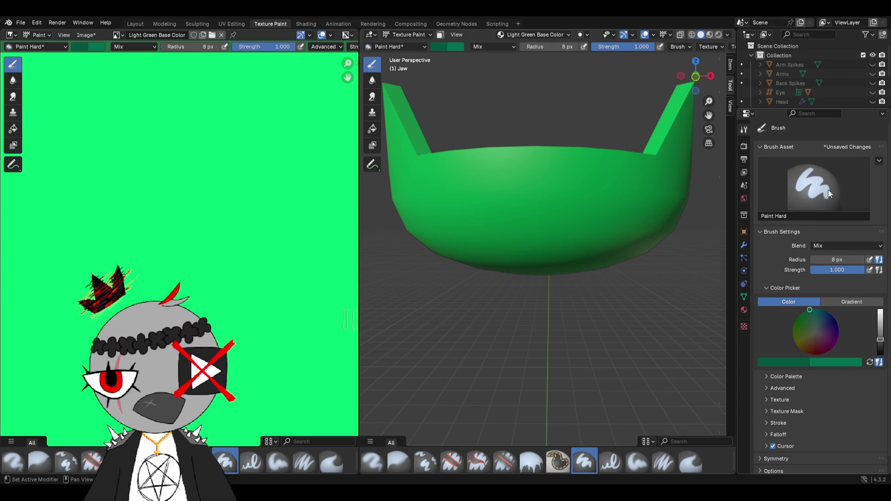
pyautogui.scroll(-1, 810, 137)
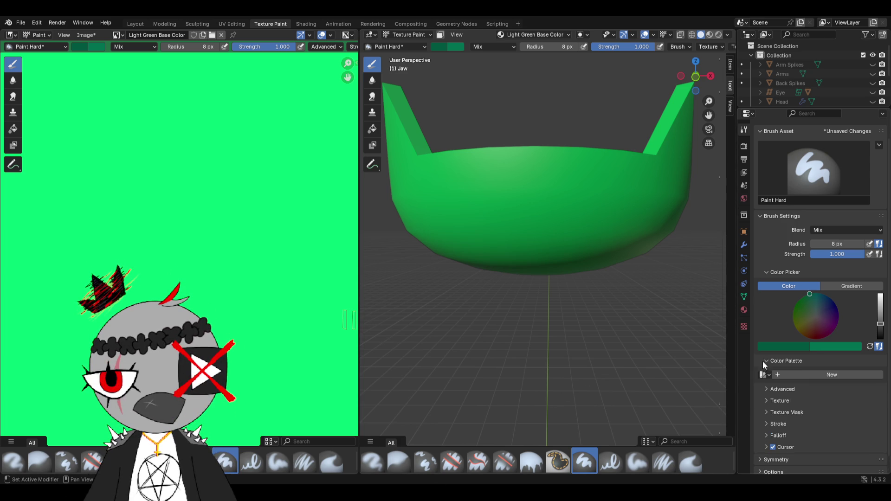
pyautogui.click(767, 372)
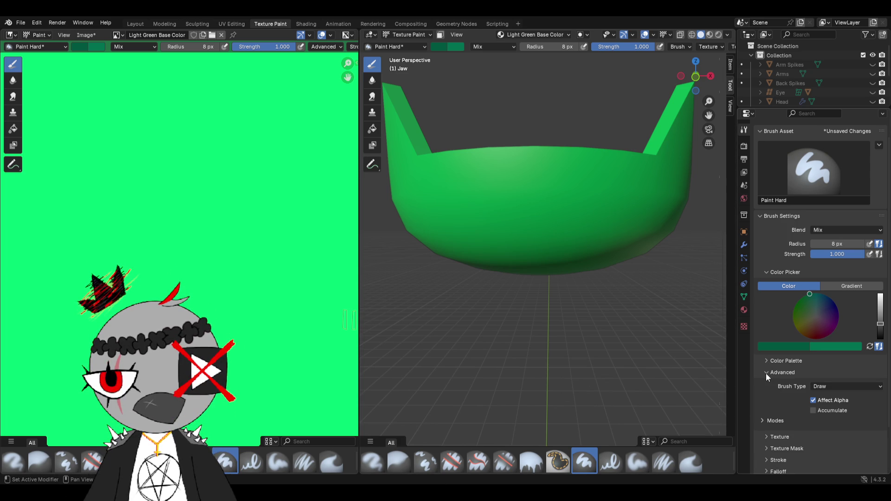
# - Expand the brush Stroke panel and set jitter to be measured relative to the view
pyautogui.click(767, 373)
pyautogui.click(769, 386)
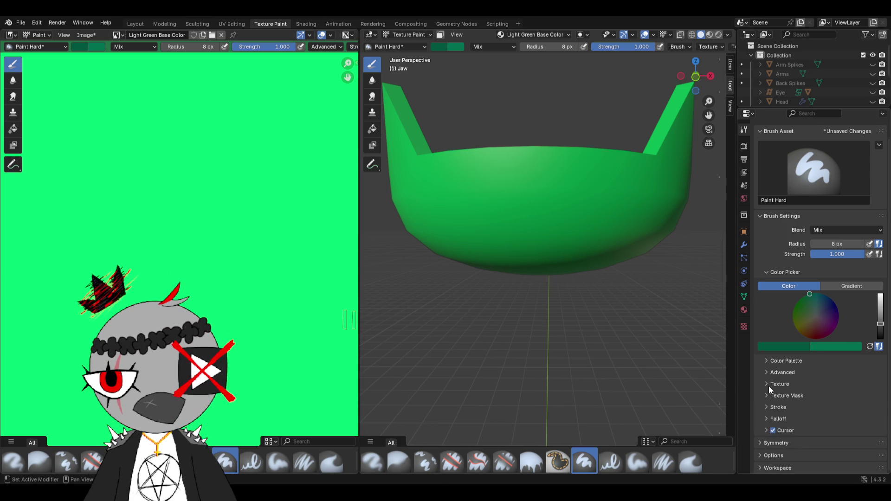
pyautogui.click(767, 407)
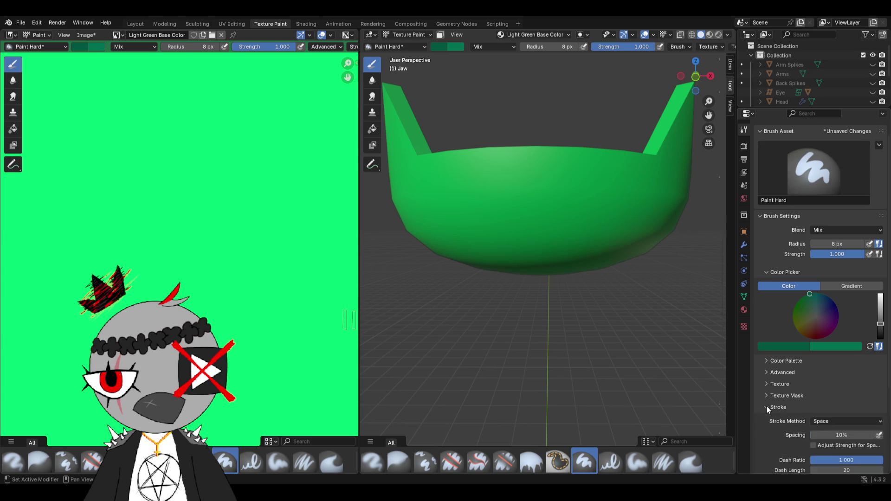
pyautogui.scroll(-2, 767, 406)
pyautogui.scroll(-2, 767, 406)
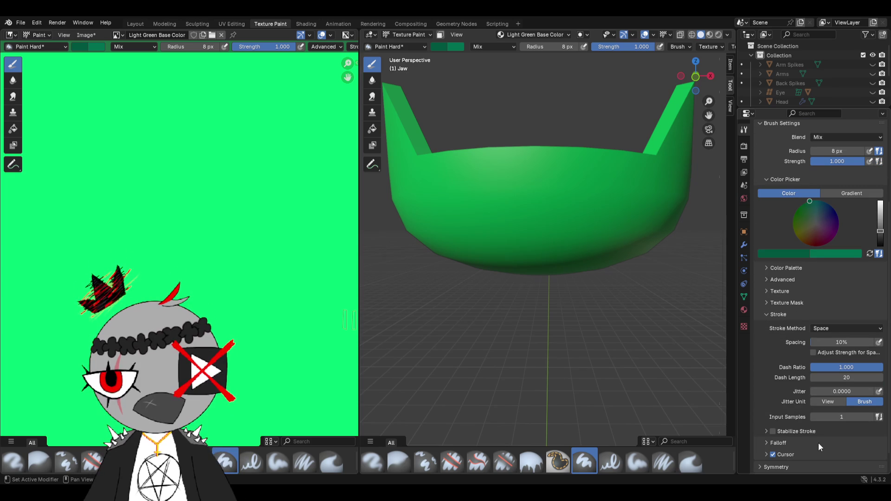
pyautogui.click(824, 402)
# - Test and undo strokes on the jaw, switch jitter to brush units, and reveal Stabilize Stroke
pyautogui.moveTo(508, 209); pyautogui.dragTo(517, 204)
pyautogui.scroll(-3, 517, 204)
pyautogui.moveTo(578, 234); pyautogui.dragTo(566, 217)
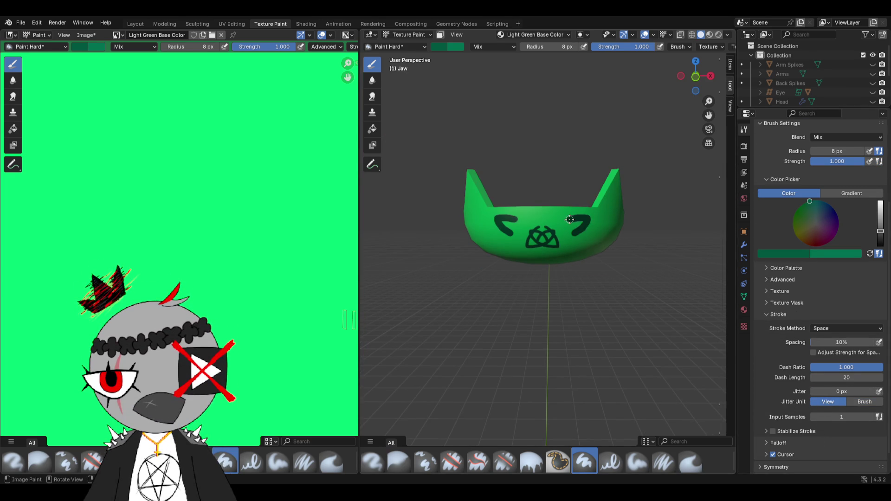
pyautogui.scroll(3, 588, 243)
pyautogui.hotkey('ctrl', 'z')
pyautogui.hotkey('ctrl', 'z')
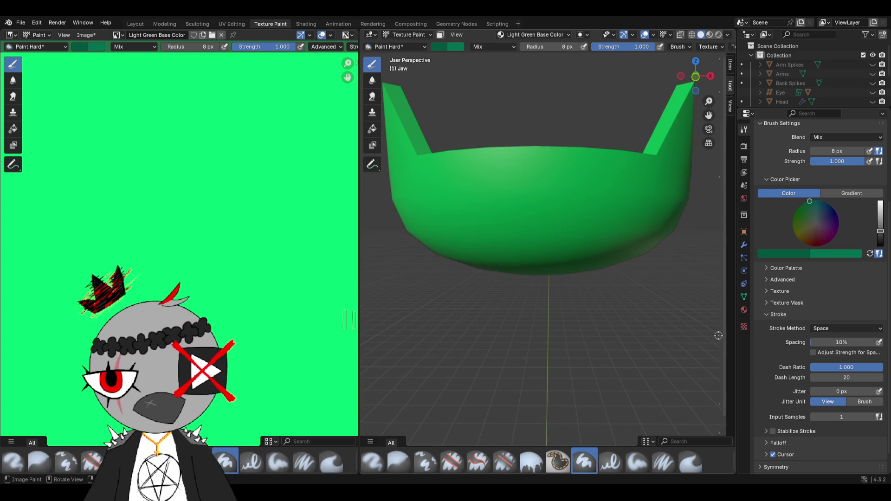
pyautogui.click(855, 402)
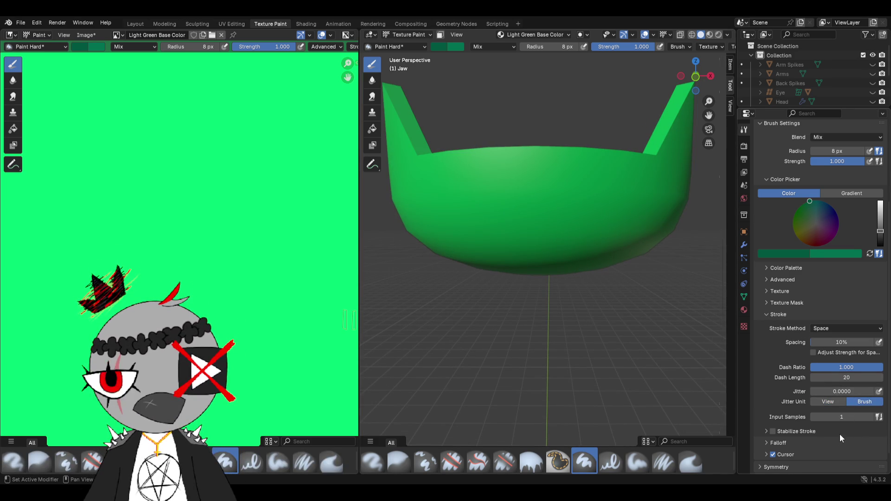
pyautogui.click(780, 432)
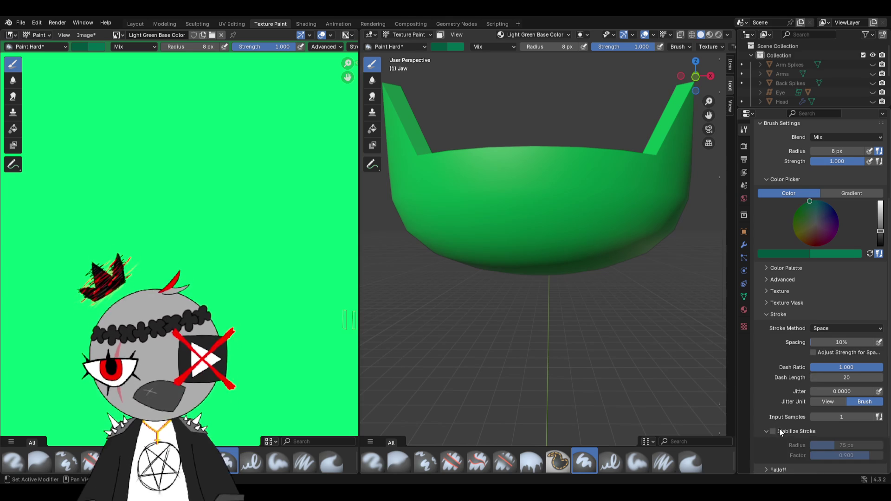
# - Enable Stabilize Stroke and try strokes on the jaw and left spike, undoing them
pyautogui.click(772, 430)
pyautogui.scroll(-3, 516, 263)
pyautogui.moveTo(517, 242)
pyautogui.mouseDown()
pyautogui.moveTo(579, 243)
pyautogui.moveTo(523, 240)
pyautogui.mouseUp()
pyautogui.scroll(-2, 571, 239)
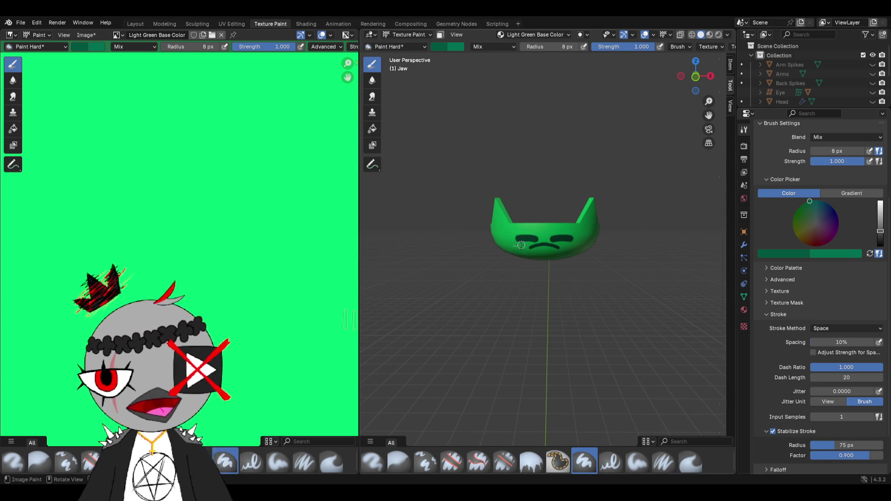
pyautogui.scroll(2, 513, 239)
pyautogui.moveTo(513, 239); pyautogui.dragTo(566, 254, button='middle')
pyautogui.moveTo(484, 222); pyautogui.dragTo(534, 318)
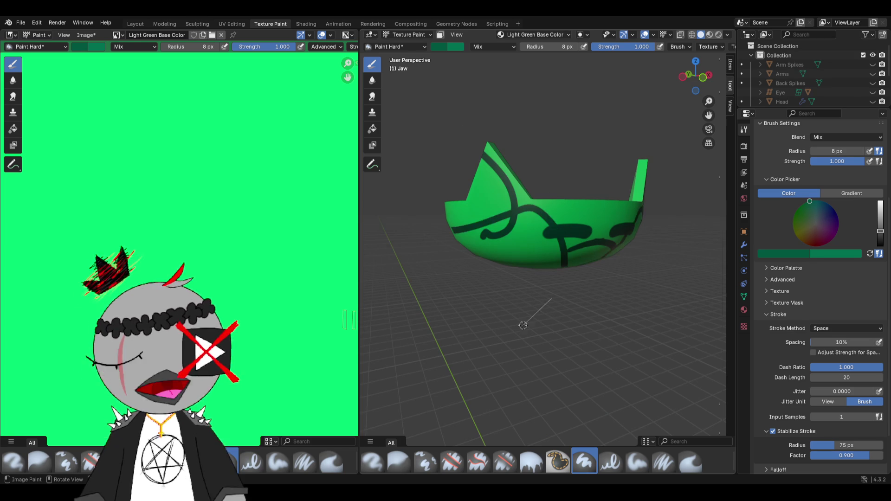
pyautogui.hotkey('ctrl', 'z')
# - Paint and undo a stroke on the jaw's other side, then fold the stabilizer settings away
pyautogui.moveTo(513, 272)
pyautogui.mouseDown(button='middle')
pyautogui.moveTo(543, 265)
pyautogui.moveTo(494, 263)
pyautogui.mouseUp(button='middle')
pyautogui.moveTo(497, 262)
pyautogui.mouseDown()
pyautogui.moveTo(538, 240)
pyautogui.moveTo(658, 241)
pyautogui.mouseUp()
pyautogui.hotkey('ctrl', 'z')
pyautogui.moveTo(566, 212); pyautogui.dragTo(586, 203, button='middle')
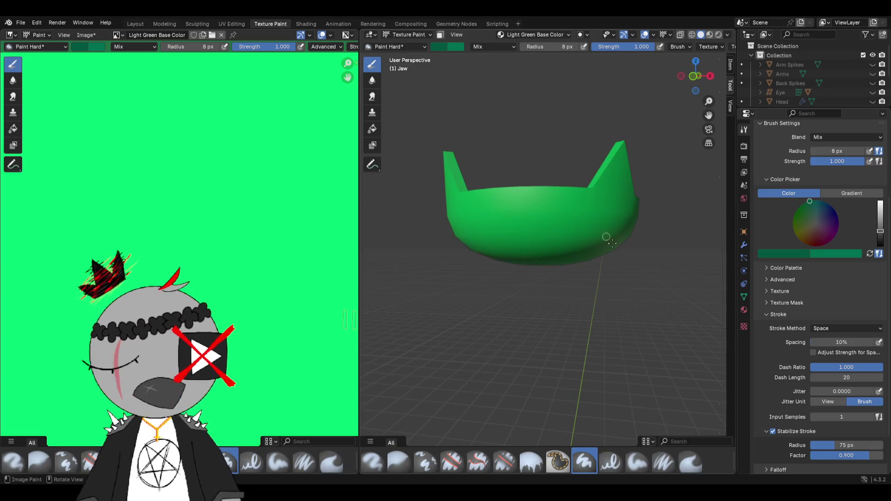
pyautogui.click(778, 432)
pyautogui.scroll(-2, 766, 424)
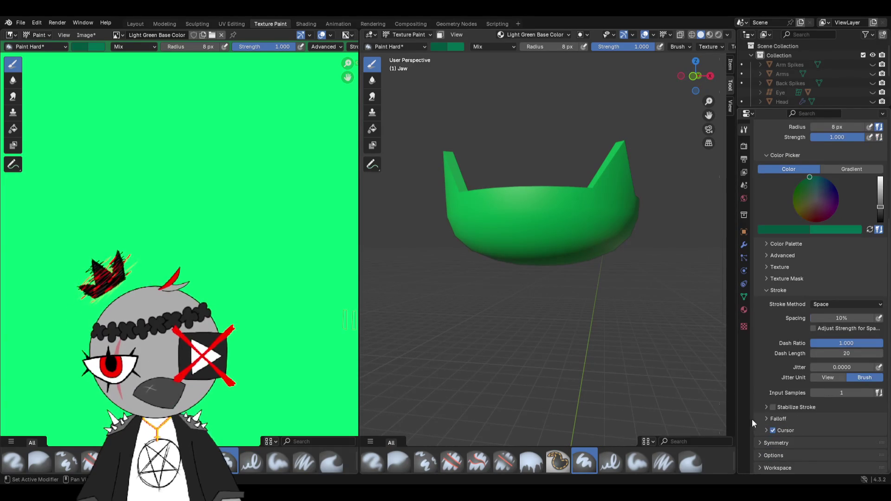
pyautogui.click(761, 417)
pyautogui.click(761, 418)
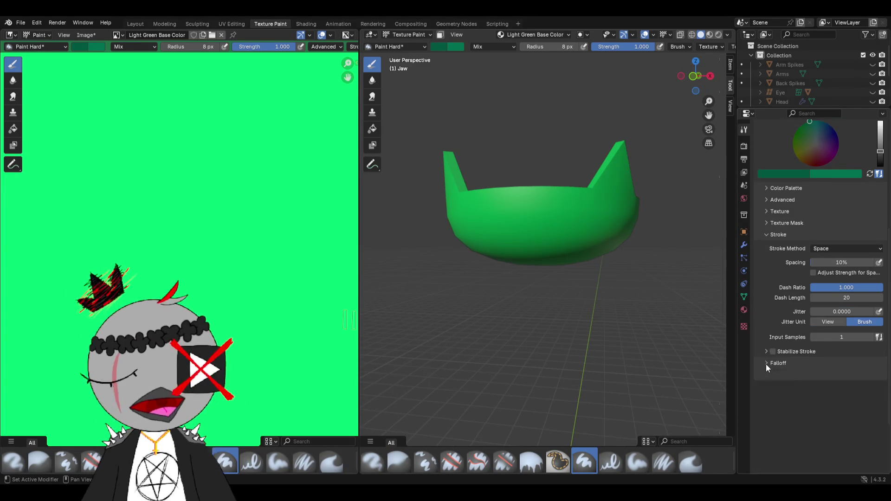
pyautogui.click(769, 455)
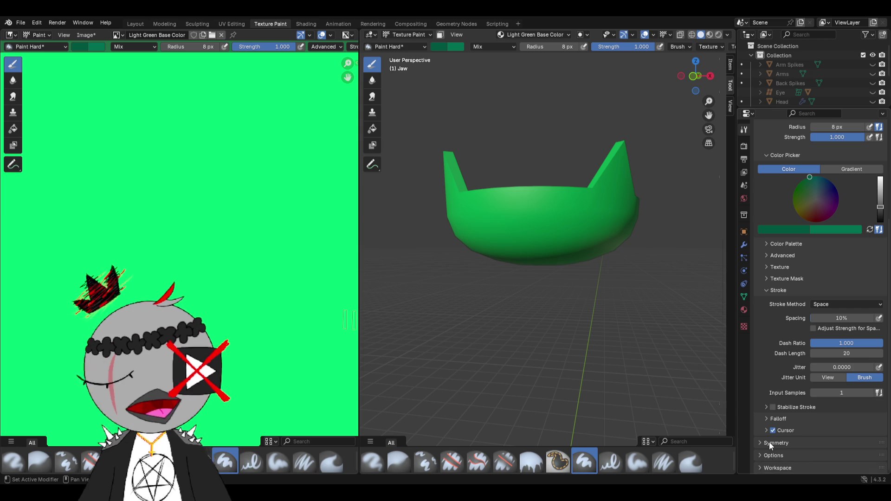
pyautogui.scroll(-5, 770, 456)
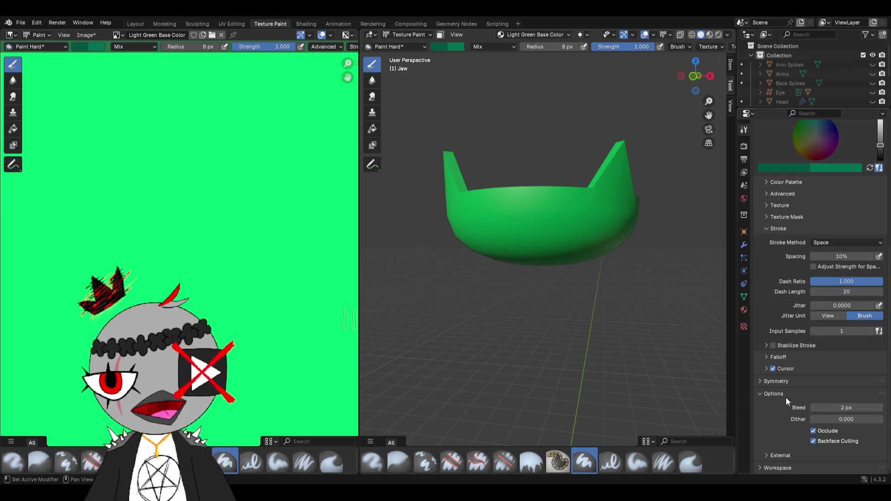
pyautogui.moveTo(491, 222); pyautogui.dragTo(550, 218)
pyautogui.moveTo(456, 209); pyautogui.dragTo(592, 204)
pyautogui.hotkey('ctrl', 'z')
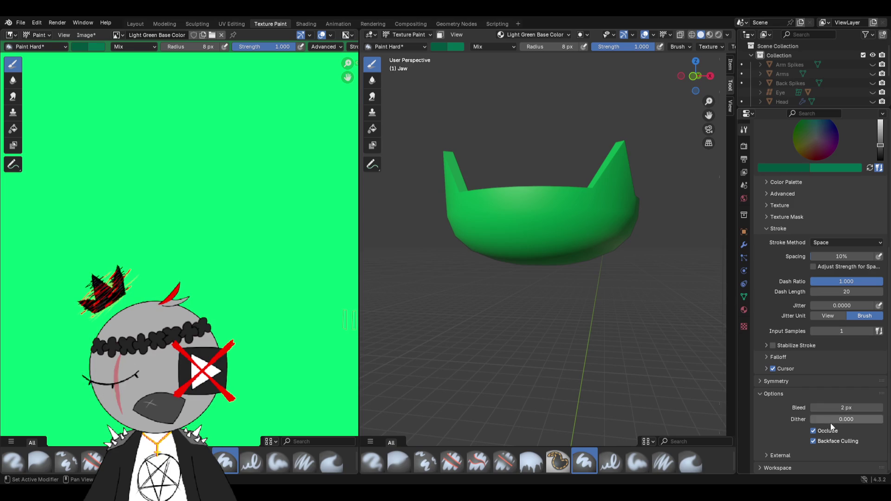
pyautogui.click(768, 391)
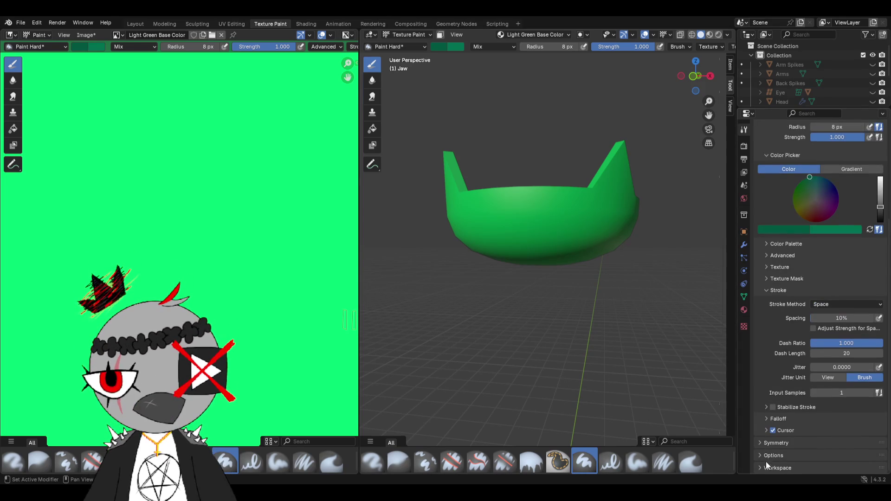
pyautogui.click(767, 462)
pyautogui.scroll(-2, 766, 467)
pyautogui.scroll(-2, 766, 466)
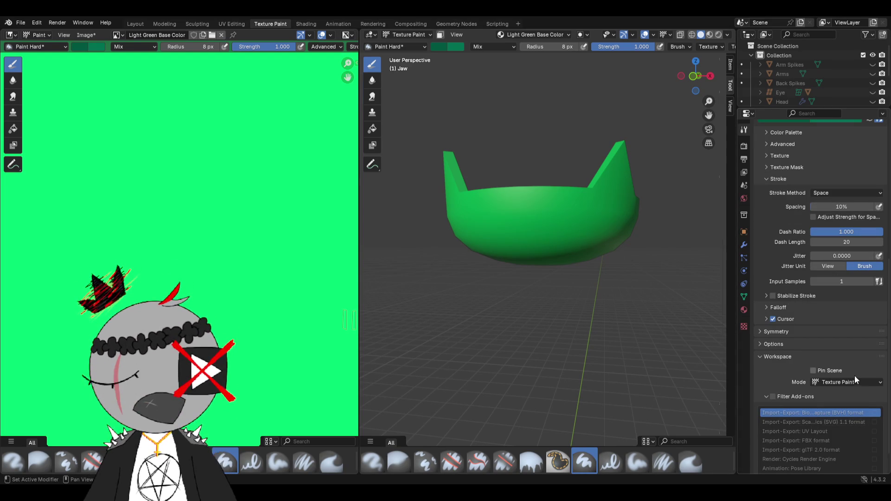
pyautogui.click(783, 359)
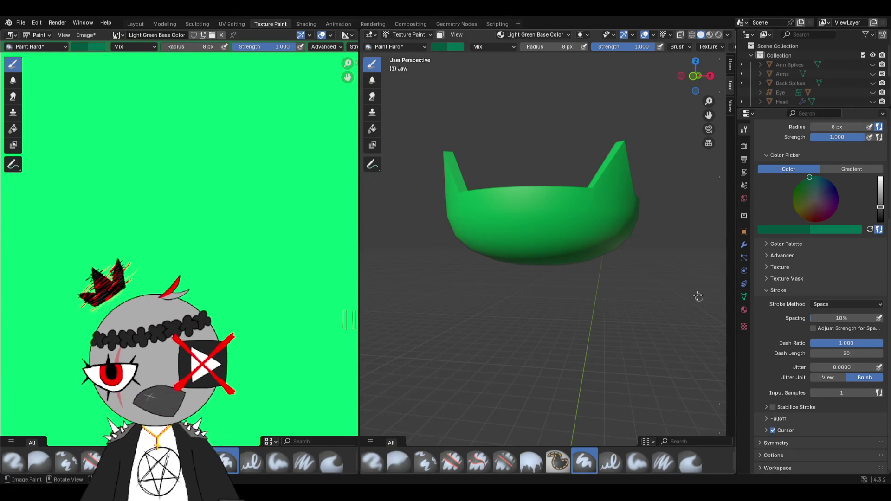
pyautogui.scroll(3, 816, 278)
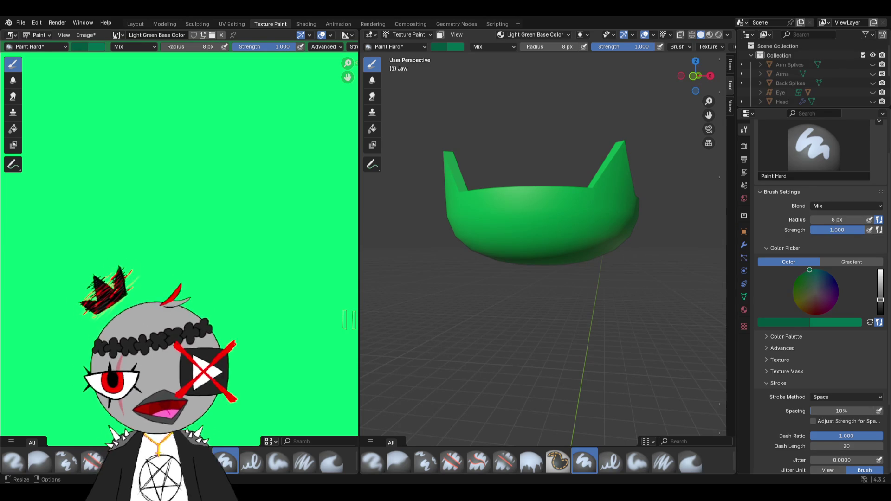
# - Orbit and zoom in close on the front surface of the jaw
pyautogui.moveTo(432, 172); pyautogui.dragTo(459, 184, button='middle')
pyautogui.scroll(5, 466, 191)
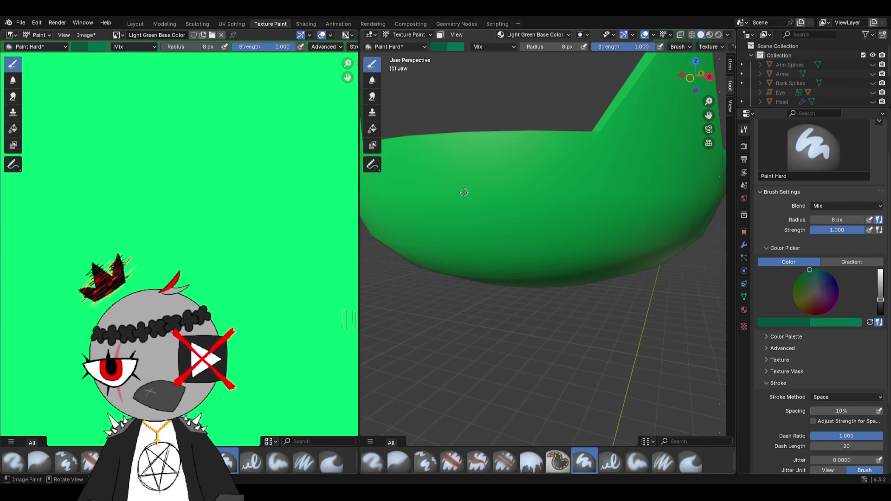
# - Set the brush radius to 4 px and test a mirrored pair of fine strokes on the jaw
pyautogui.moveTo(464, 193)
pyautogui.mouseDown(button='middle')
pyautogui.moveTo(503, 159)
pyautogui.moveTo(536, 173)
pyautogui.mouseUp(button='middle')
pyautogui.scroll(-3, 504, 159)
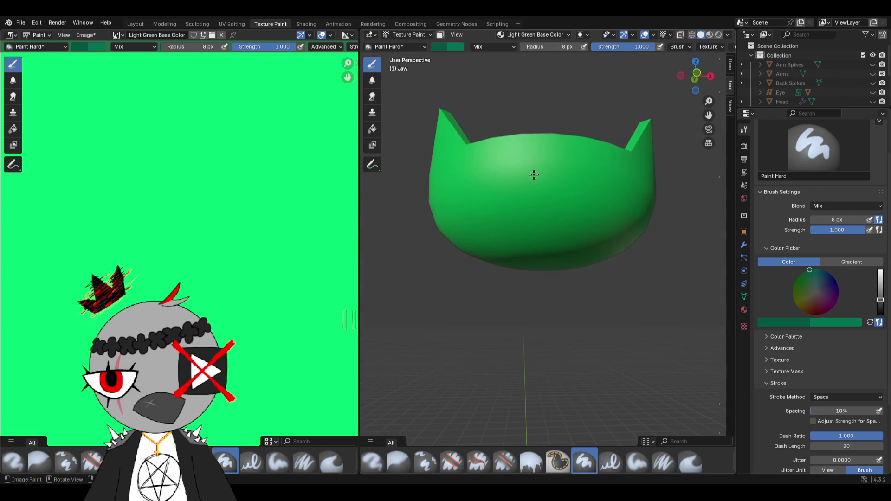
pyautogui.scroll(2, 534, 171)
pyautogui.click(563, 46)
pyautogui.write('4')
pyautogui.press('Return')
pyautogui.moveTo(483, 148); pyautogui.dragTo(522, 120)
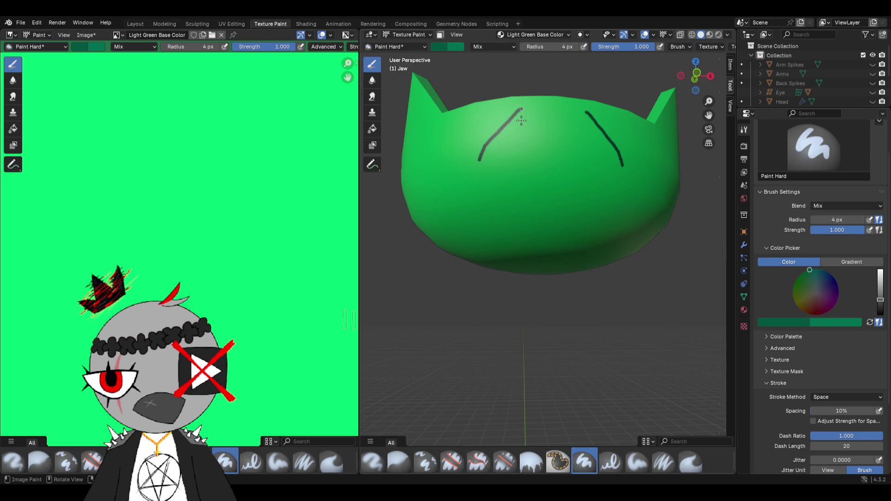
pyautogui.moveTo(527, 134); pyautogui.dragTo(527, 175, button='middle')
pyautogui.scroll(-2, 527, 174)
# - Try more short strokes and undo, return to a front view, and widen the properties area
pyautogui.moveTo(516, 188)
pyautogui.mouseDown()
pyautogui.moveTo(527, 213)
pyautogui.moveTo(556, 199)
pyautogui.mouseUp()
pyautogui.hotkey('ctrl', 'z')
pyautogui.moveTo(555, 199)
pyautogui.mouseDown(button='middle')
pyautogui.moveTo(543, 253)
pyautogui.moveTo(593, 233)
pyautogui.mouseUp(button='middle')
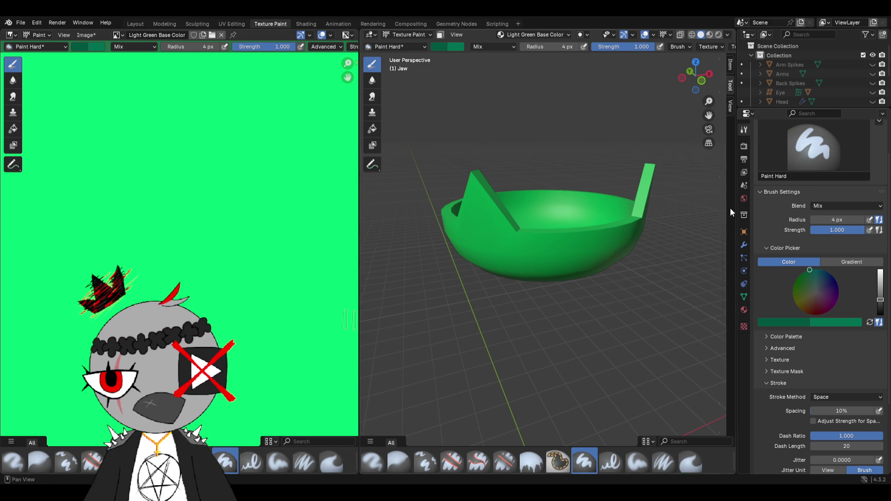
pyautogui.moveTo(699, 240)
pyautogui.mouseDown(button='middle')
pyautogui.moveTo(635, 189)
pyautogui.moveTo(697, 223)
pyautogui.mouseUp(button='middle')
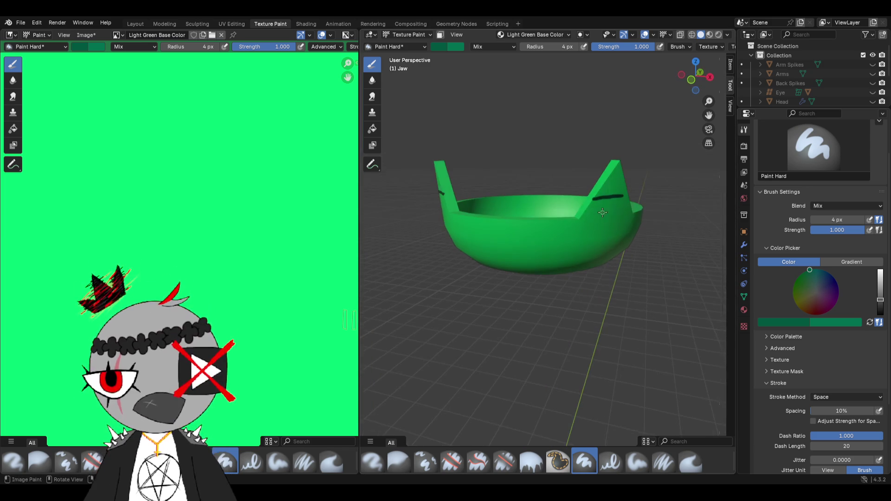
pyautogui.moveTo(733, 231); pyautogui.dragTo(731, 229)
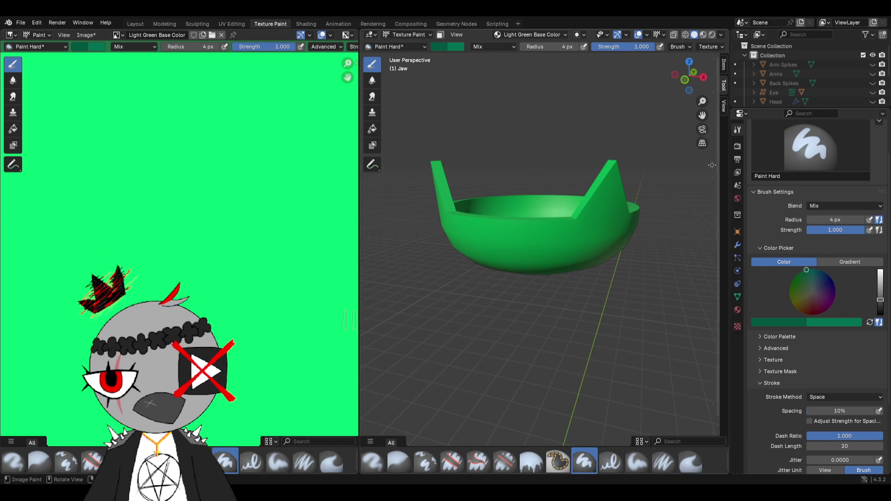
pyautogui.scroll(-3, 794, 321)
pyautogui.scroll(-2, 793, 326)
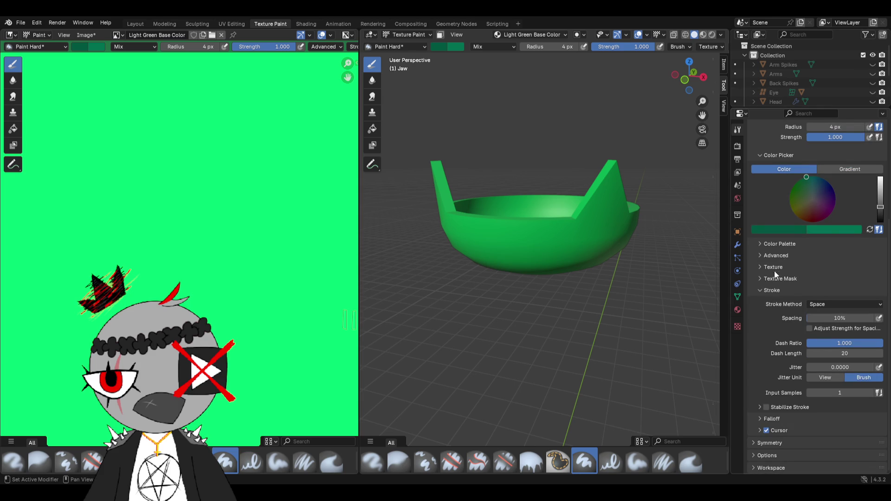
# - Enable Mirror Y in the brush Symmetry panel and test mirrored strokes on the jaw and spike
pyautogui.click(764, 291)
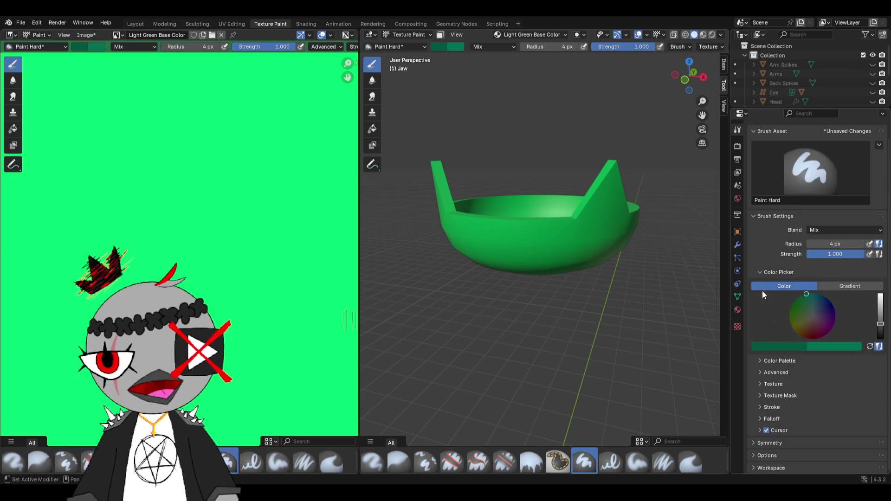
pyautogui.click(760, 439)
pyautogui.click(850, 440)
pyautogui.moveTo(648, 328); pyautogui.dragTo(593, 318, button='middle')
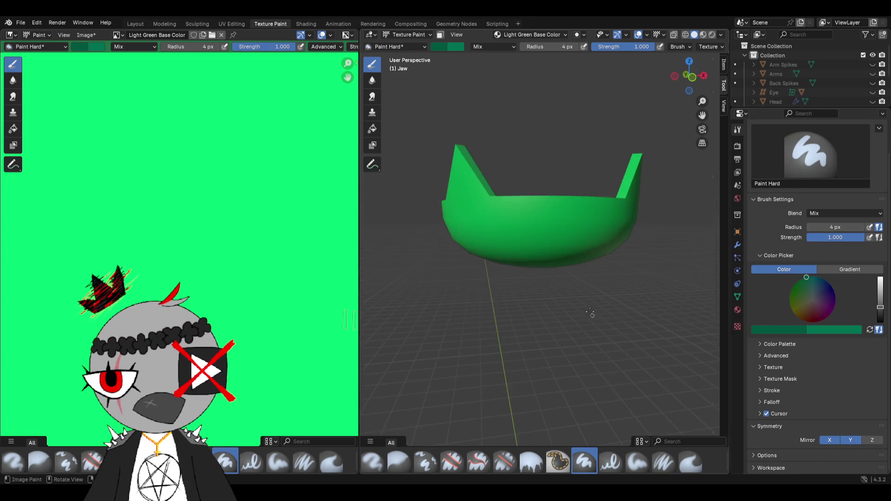
pyautogui.moveTo(601, 221); pyautogui.dragTo(593, 245)
pyautogui.moveTo(594, 246)
pyautogui.mouseDown(button='middle')
pyautogui.moveTo(505, 279)
pyautogui.moveTo(513, 281)
pyautogui.moveTo(572, 171)
pyautogui.mouseUp(button='middle')
pyautogui.moveTo(573, 173); pyautogui.dragTo(623, 170)
# - Paint trial strokes inside the jaw and undo them all, leaving it plain green
pyautogui.moveTo(623, 171)
pyautogui.mouseDown(button='middle')
pyautogui.moveTo(702, 214)
pyautogui.moveTo(636, 272)
pyautogui.mouseUp(button='middle')
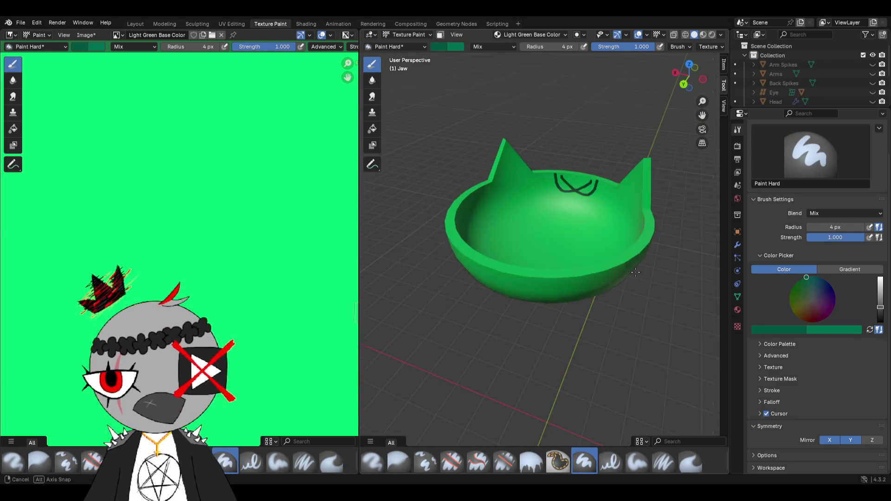
pyautogui.moveTo(595, 187); pyautogui.dragTo(469, 226, button='middle')
pyautogui.moveTo(469, 225); pyautogui.dragTo(515, 272)
pyautogui.moveTo(508, 195); pyautogui.dragTo(582, 244)
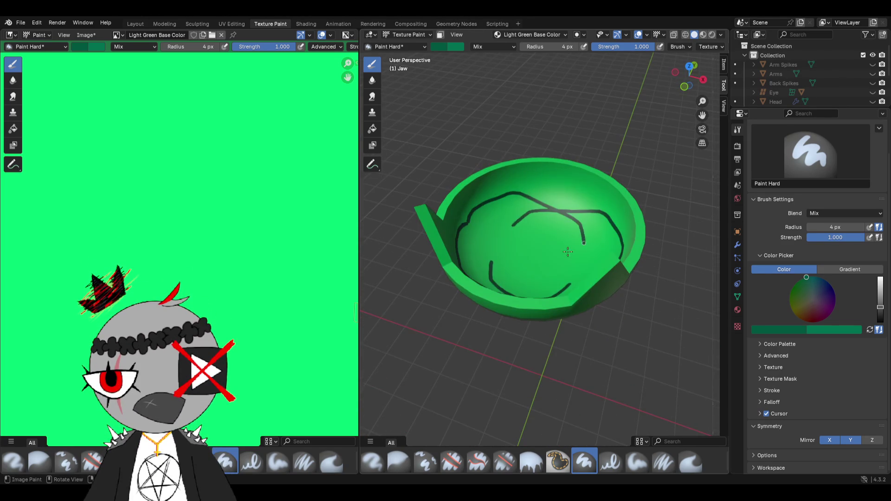
pyautogui.moveTo(583, 244); pyautogui.dragTo(525, 293, button='middle')
pyautogui.hotkey('ctrl', 'z')
pyautogui.hotkey('ctrl', 'z')
pyautogui.moveTo(536, 230)
pyautogui.mouseDown()
pyautogui.moveTo(550, 272)
pyautogui.moveTo(530, 250)
pyautogui.moveTo(567, 285)
pyautogui.moveTo(613, 237)
pyautogui.mouseUp()
pyautogui.hotkey('ctrl', 'z')
pyautogui.moveTo(613, 237); pyautogui.dragTo(559, 307, button='middle')
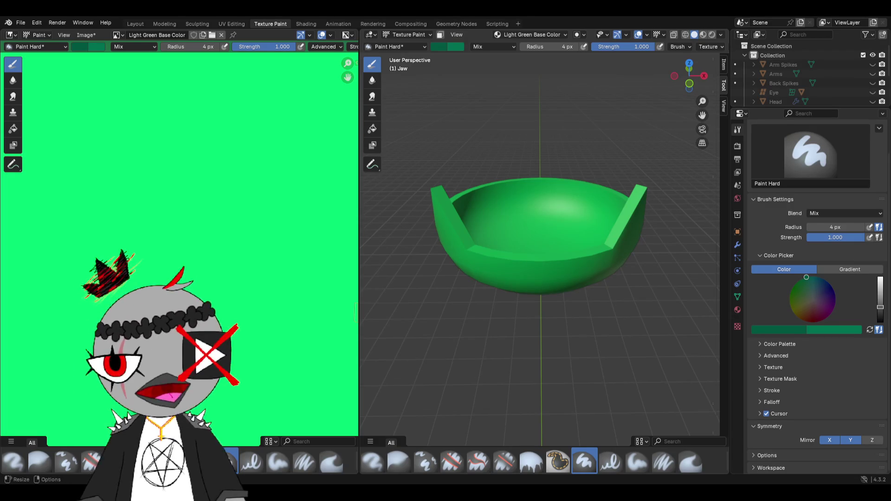
# - Set the brush colour to dark green hex #005635 from a straight-on view of the jaw
pyautogui.moveTo(633, 202); pyautogui.dragTo(608, 192, button='middle')
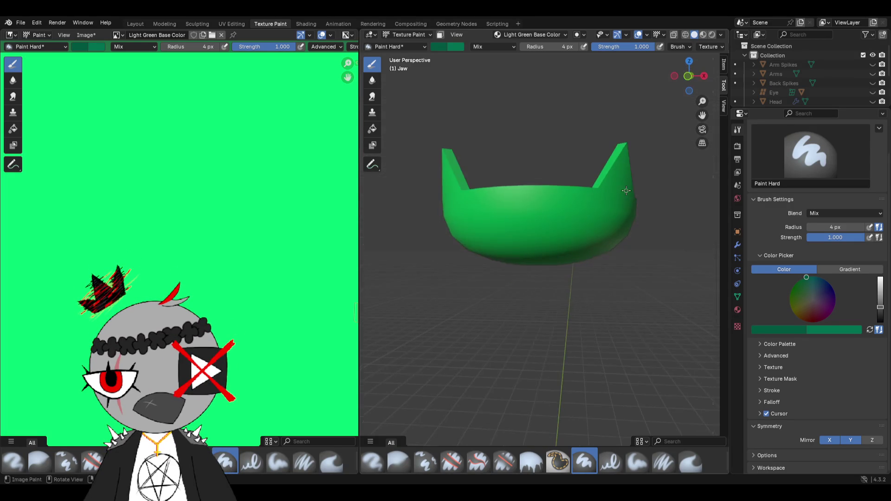
pyautogui.moveTo(510, 219); pyautogui.dragTo(504, 189, button='middle')
pyautogui.scroll(2, 501, 175)
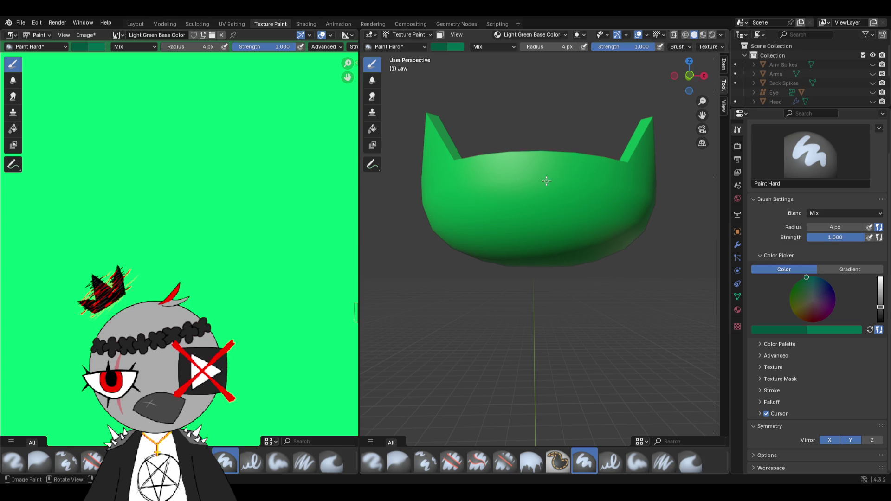
pyautogui.click(447, 49)
pyautogui.click(471, 182)
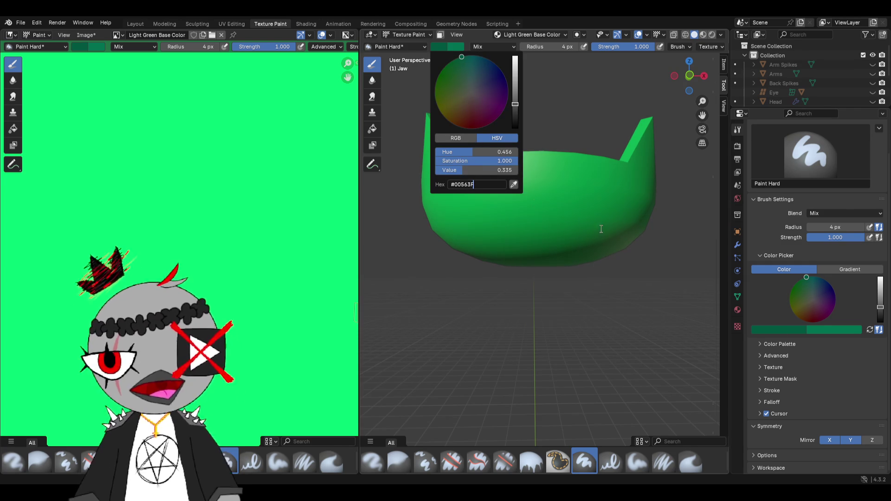
pyautogui.press('Return')
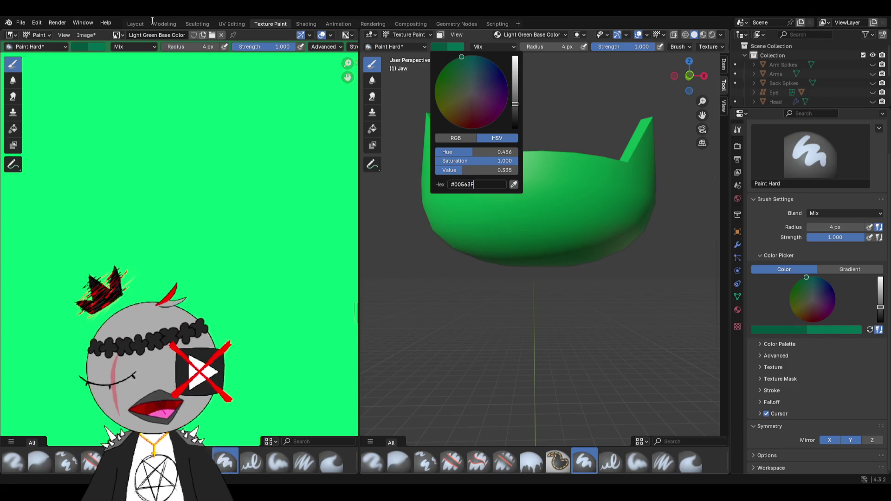
# - Check the jaw's Light Green material in Layout, then return to Texture Paint
pyautogui.click(134, 22)
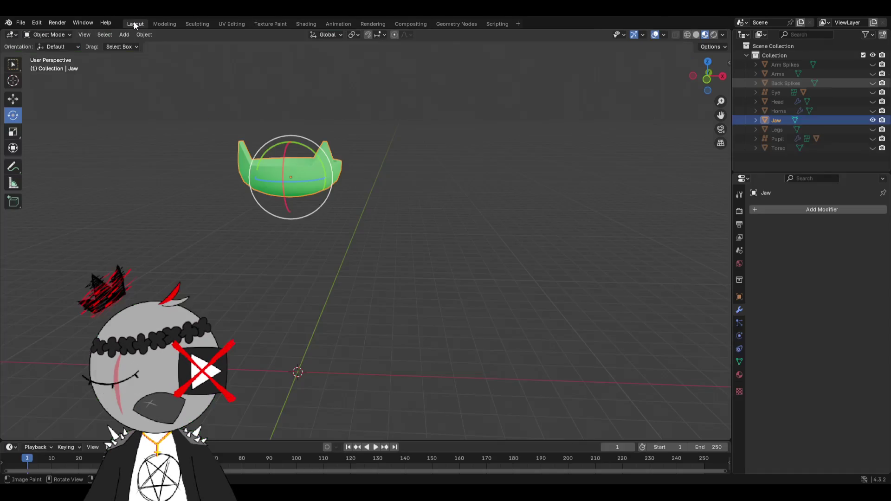
pyautogui.click(740, 375)
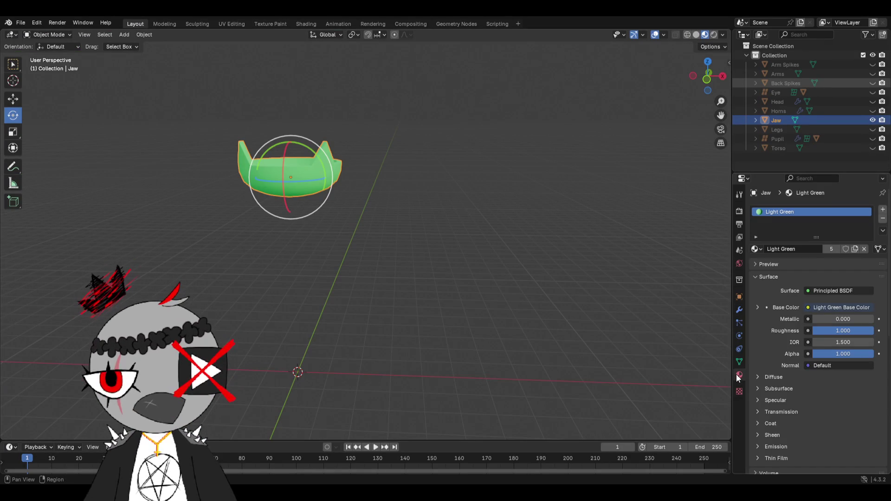
pyautogui.click(269, 23)
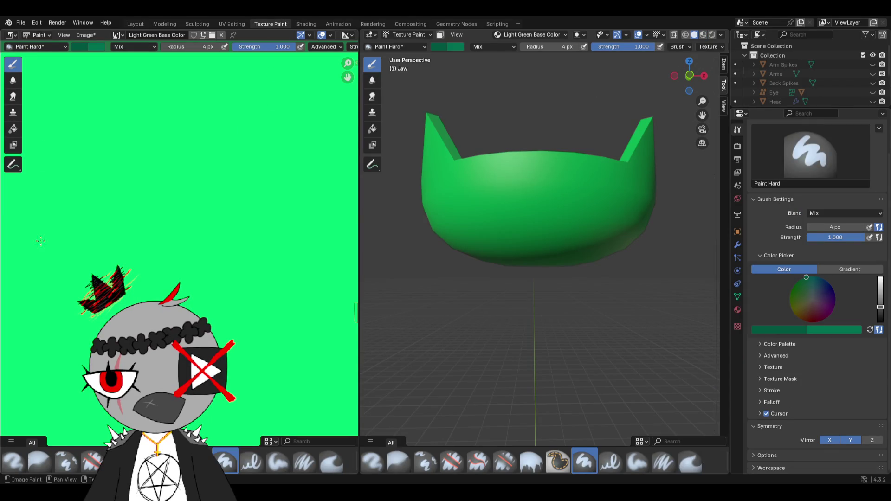
pyautogui.scroll(-2, 56, 170)
pyautogui.scroll(1, 328, 132)
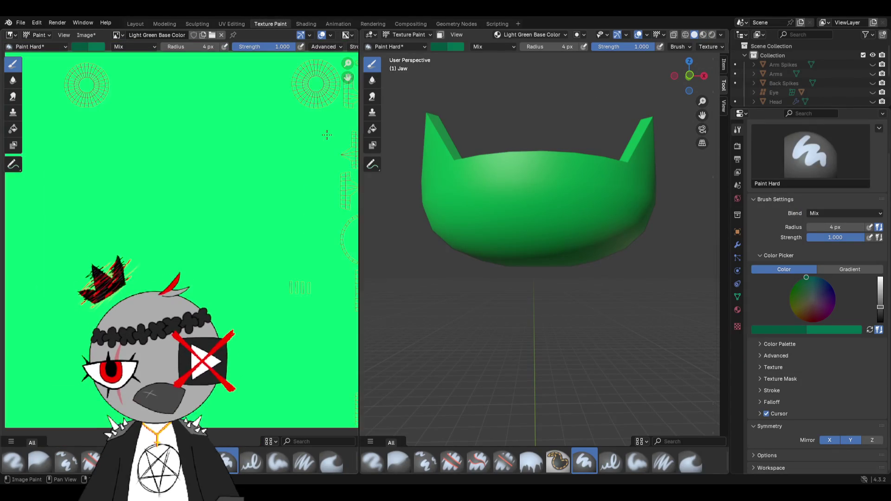
# - Pick a light green brush colour, then darken and re-tune it toward #00B856
pyautogui.click(77, 47)
pyautogui.click(156, 186)
pyautogui.click(223, 172)
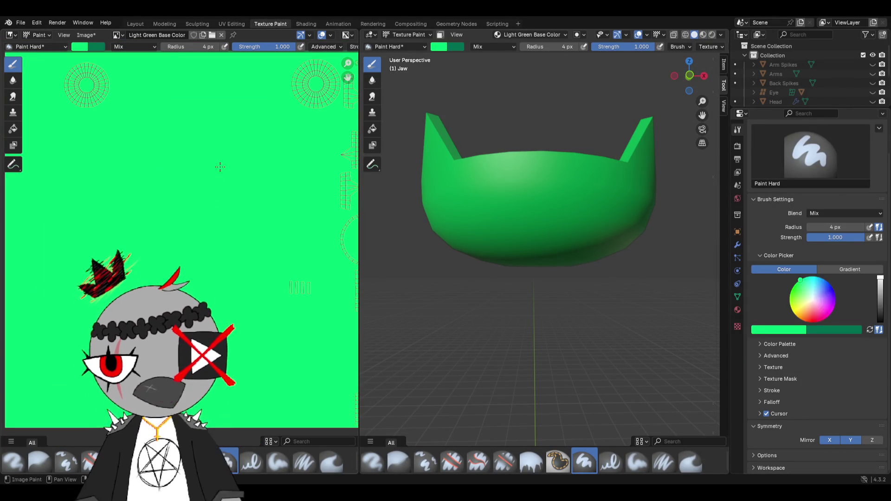
pyautogui.scroll(1, 459, 79)
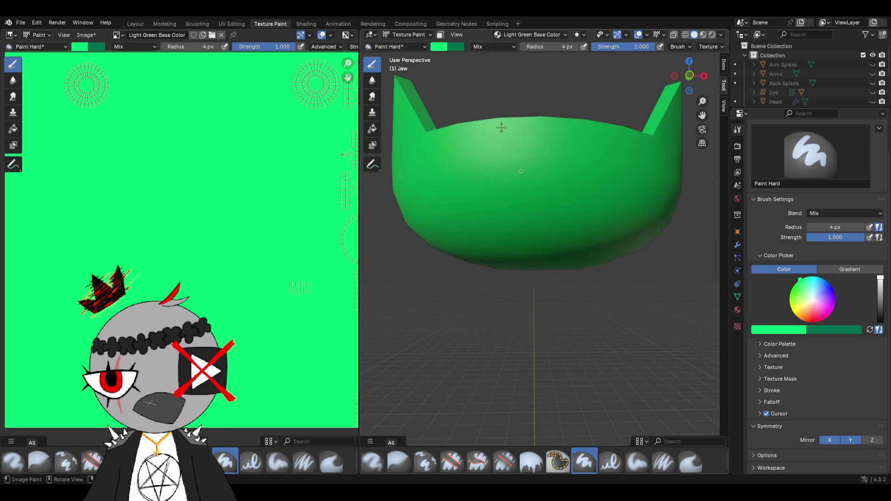
pyautogui.click(442, 48)
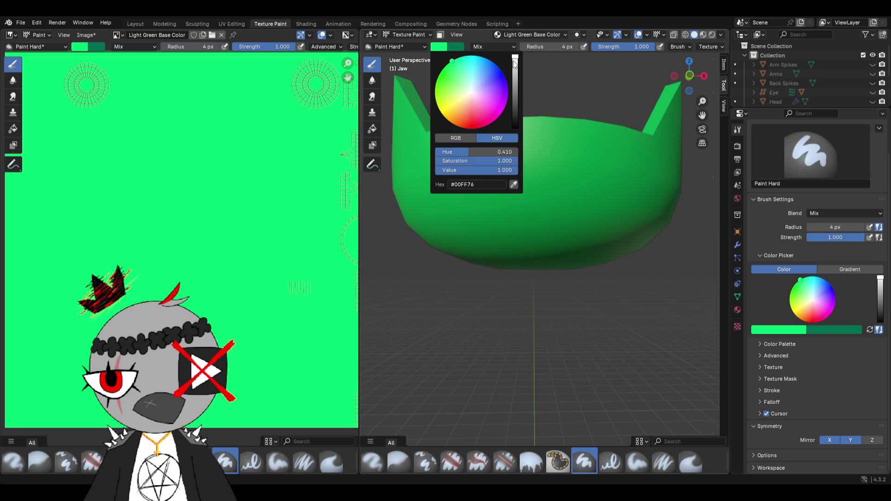
pyautogui.moveTo(516, 63); pyautogui.dragTo(517, 78)
pyautogui.click(458, 60)
# - Test V-shaped and slanted lines on the jaw, undo them, and brighten the colour slightly
pyautogui.moveTo(505, 152); pyautogui.dragTo(533, 167)
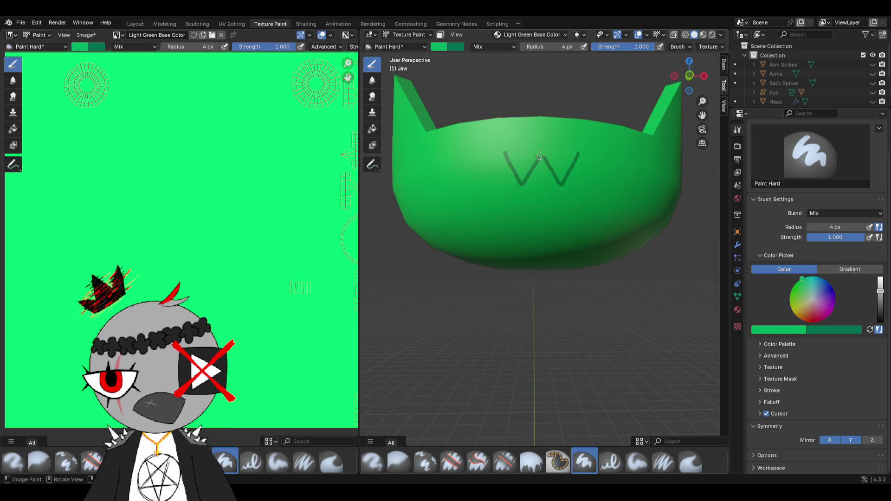
pyautogui.hotkey('ctrl', 'z')
pyautogui.moveTo(495, 128); pyautogui.dragTo(517, 170)
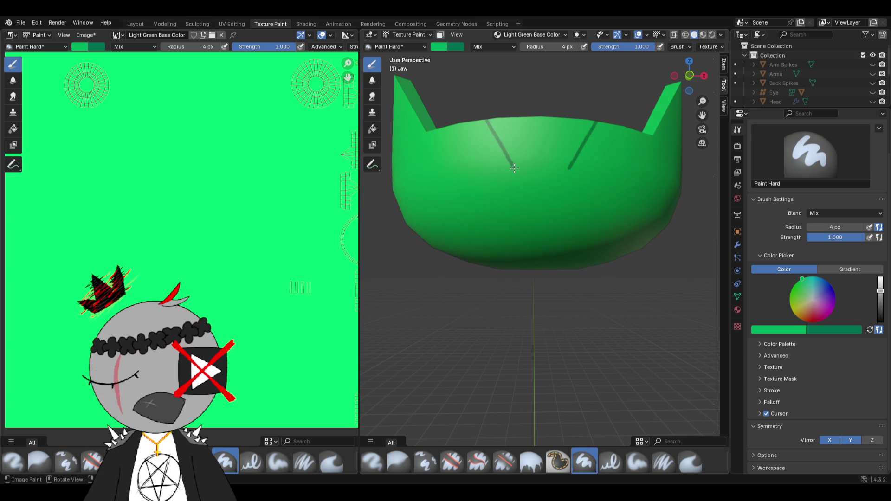
pyautogui.moveTo(487, 105); pyautogui.dragTo(468, 77, button='middle')
pyautogui.hotkey('ctrl', 'z')
pyautogui.click(439, 47)
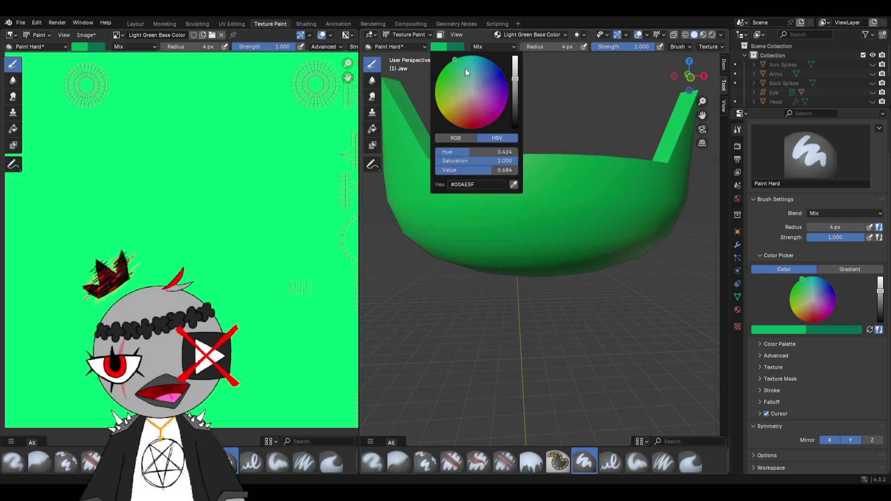
pyautogui.moveTo(515, 79); pyautogui.dragTo(515, 76)
# - Paint and undo more trial strokes, then lay a Y-shaped scale line that stays on the jaw
pyautogui.moveTo(557, 200); pyautogui.dragTo(584, 160)
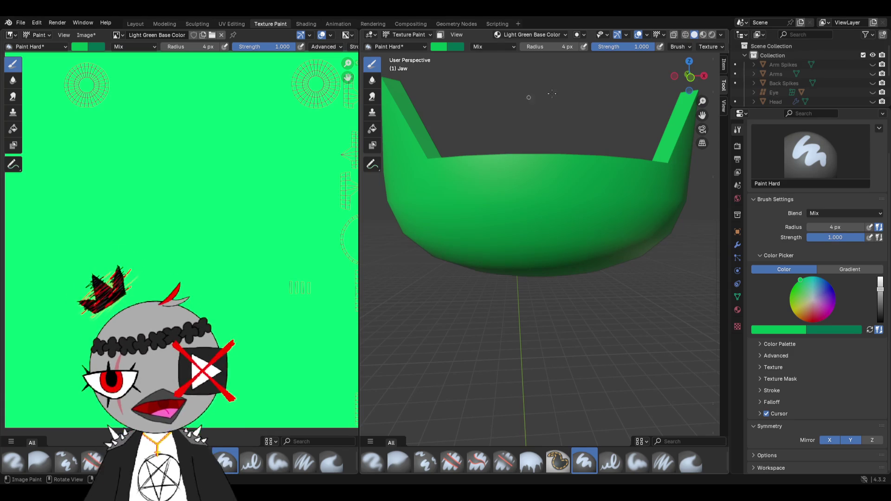
pyautogui.click(441, 48)
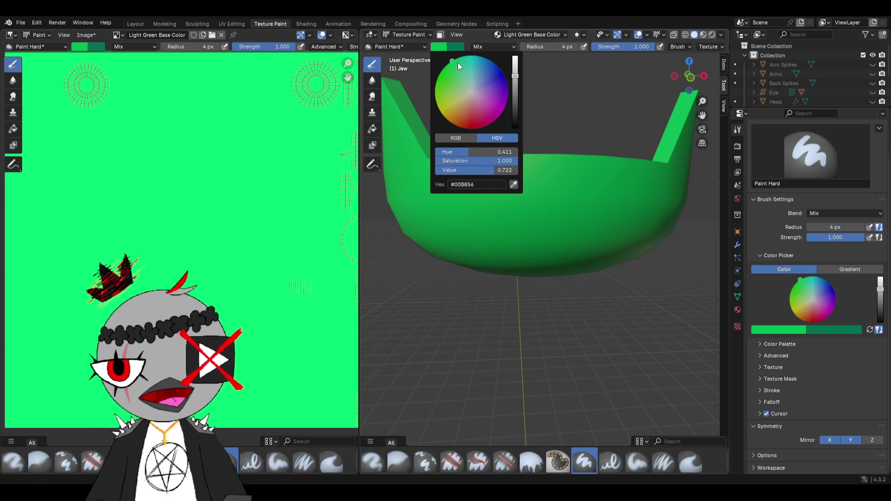
pyautogui.moveTo(500, 155); pyautogui.dragTo(523, 185)
pyautogui.moveTo(522, 213); pyautogui.dragTo(512, 204, button='middle')
pyautogui.hotkey('ctrl', 'z')
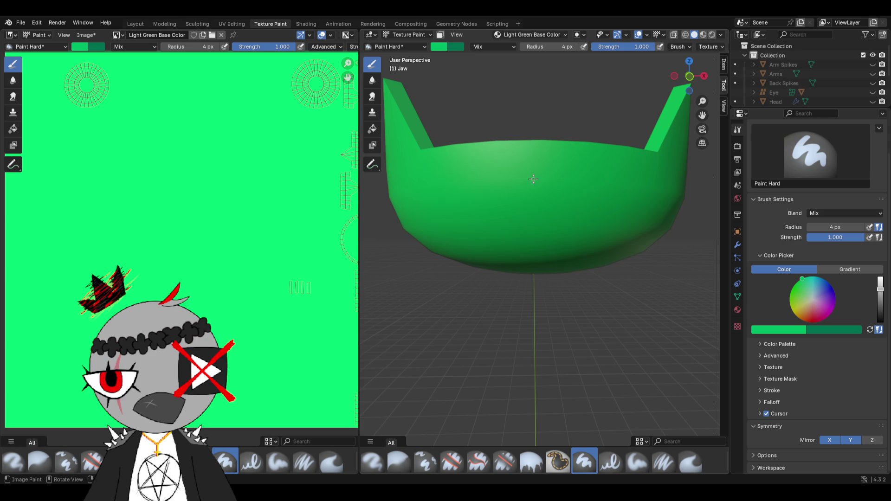
pyautogui.hotkey('ctrl', 'z')
pyautogui.moveTo(542, 188); pyautogui.dragTo(522, 150)
# - Undo the stray stroke and continue the dark green zigzag down from the V peak along the jaw rim
pyautogui.hotkey('ctrl', 'z')
pyautogui.hotkey('ctrl', 'z')
pyautogui.moveTo(535, 178); pyautogui.dragTo(551, 163, button='middle')
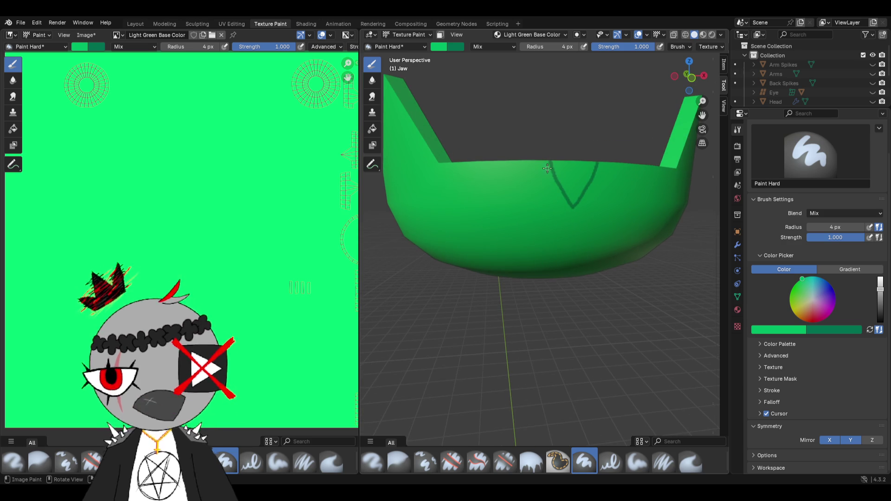
pyautogui.moveTo(551, 163); pyautogui.dragTo(505, 205)
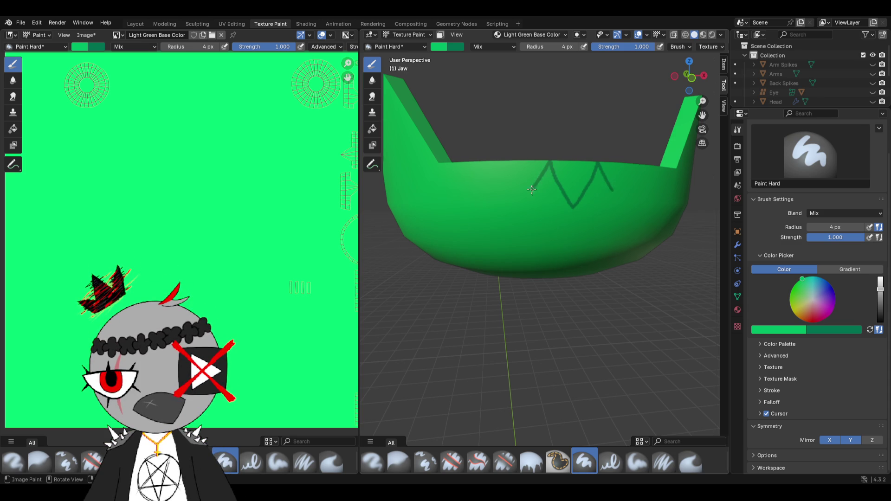
pyautogui.moveTo(499, 196); pyautogui.dragTo(533, 167, button='middle')
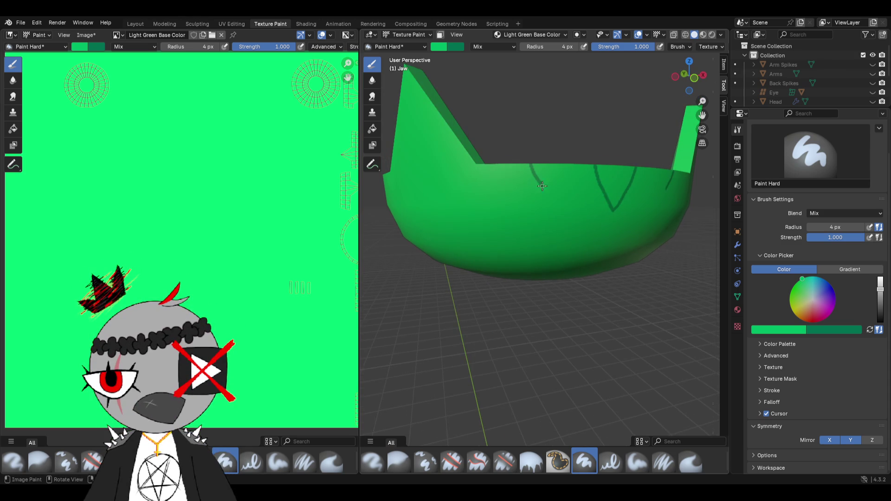
pyautogui.moveTo(548, 194); pyautogui.dragTo(533, 129, button='middle')
pyautogui.moveTo(530, 133)
pyautogui.mouseDown()
pyautogui.moveTo(543, 163)
pyautogui.moveTo(581, 141)
pyautogui.mouseUp()
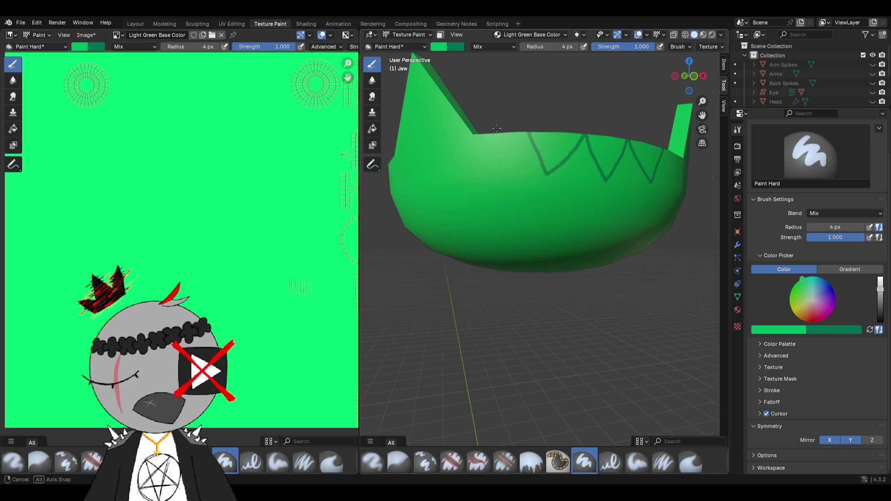
# - Add further zigzag segments around the rim and turn the jaw to face the front
pyautogui.moveTo(485, 137); pyautogui.dragTo(547, 116, button='middle')
pyautogui.moveTo(552, 128); pyautogui.dragTo(571, 171)
pyautogui.moveTo(600, 126); pyautogui.dragTo(545, 162, button='middle')
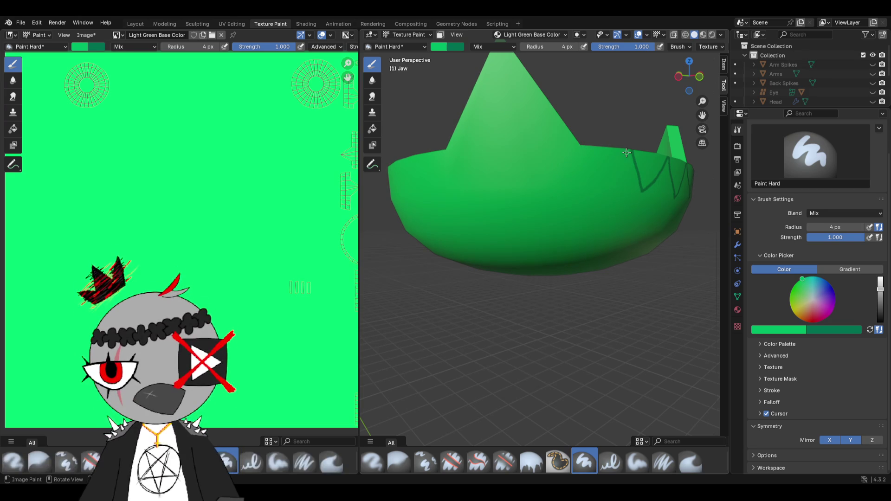
pyautogui.moveTo(612, 151); pyautogui.dragTo(618, 152, button='middle')
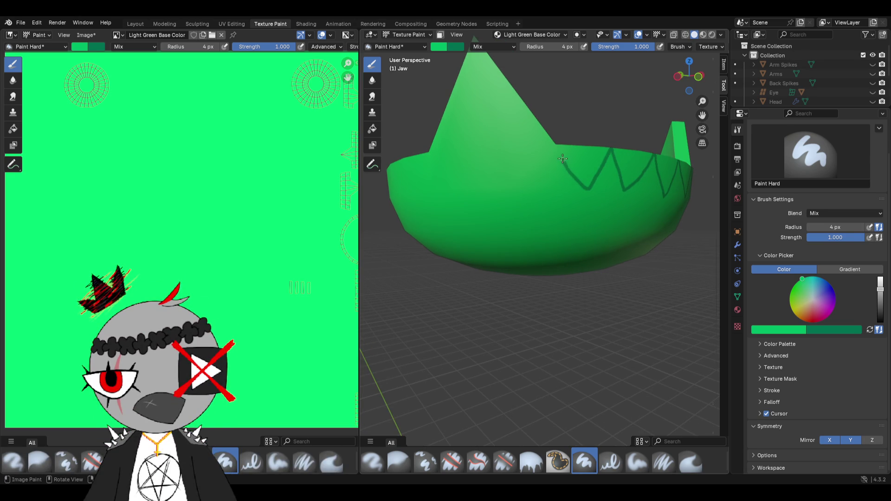
pyautogui.scroll(-3, 558, 146)
pyautogui.moveTo(559, 145)
pyautogui.mouseDown(button='middle')
pyautogui.moveTo(513, 204)
pyautogui.moveTo(508, 227)
pyautogui.mouseUp(button='middle')
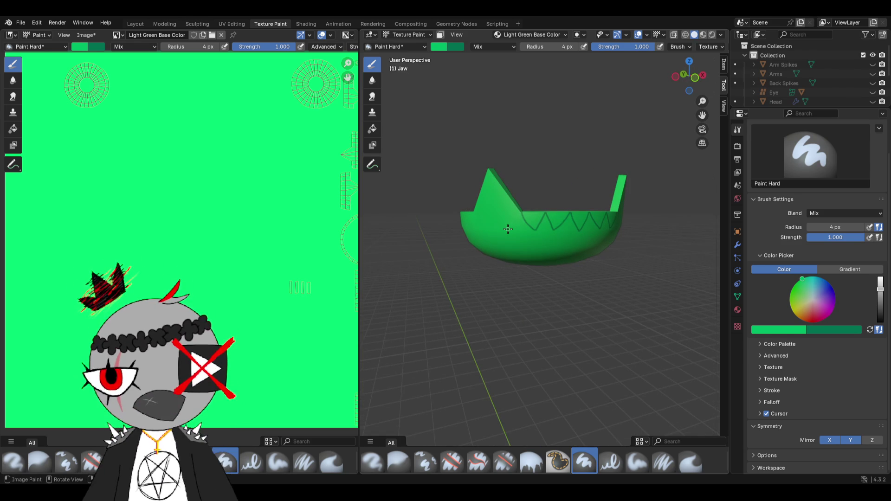
pyautogui.scroll(1, 509, 229)
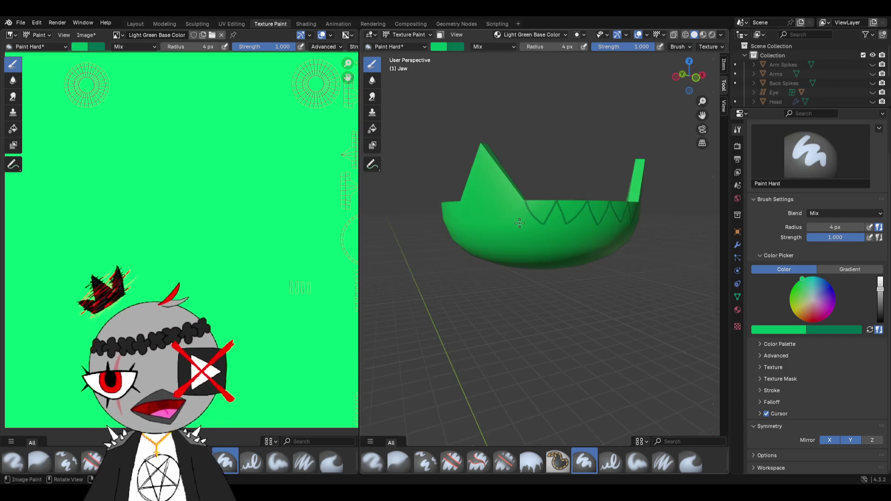
pyautogui.scroll(2, 530, 228)
pyautogui.scroll(4, 549, 227)
pyautogui.scroll(-4, 550, 227)
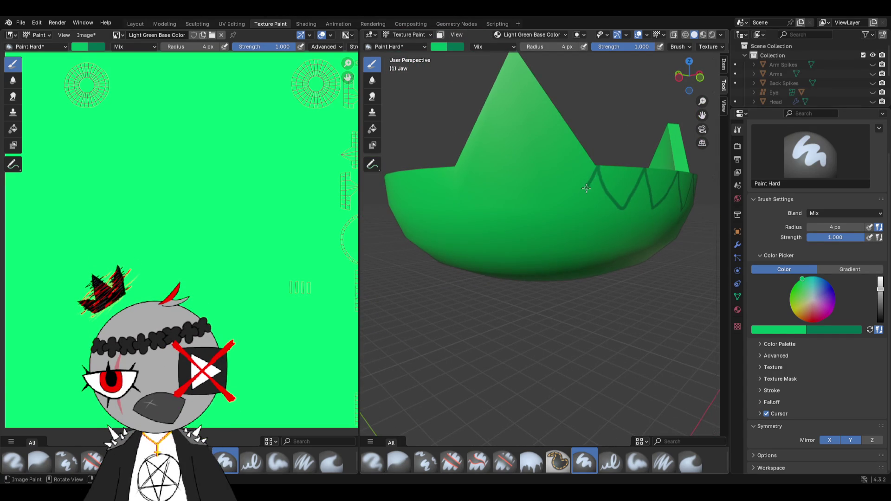
# - Paint several dark green scale lines and a zigzag stroke onto the jaw's large spike
pyautogui.moveTo(564, 186); pyautogui.dragTo(556, 152)
pyautogui.moveTo(531, 167); pyautogui.dragTo(570, 187, button='middle')
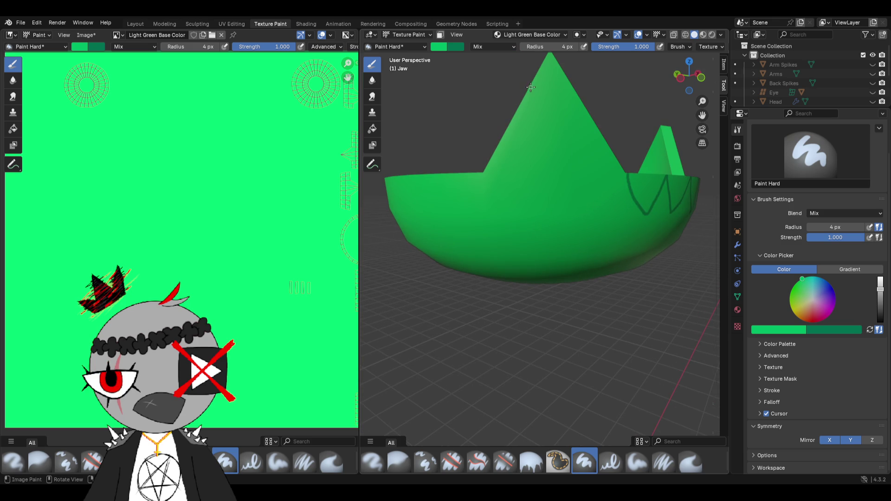
pyautogui.moveTo(528, 86)
pyautogui.mouseDown()
pyautogui.moveTo(551, 122)
pyautogui.moveTo(576, 83)
pyautogui.mouseUp()
pyautogui.moveTo(542, 112); pyautogui.dragTo(517, 148)
pyautogui.moveTo(556, 117); pyautogui.dragTo(595, 129)
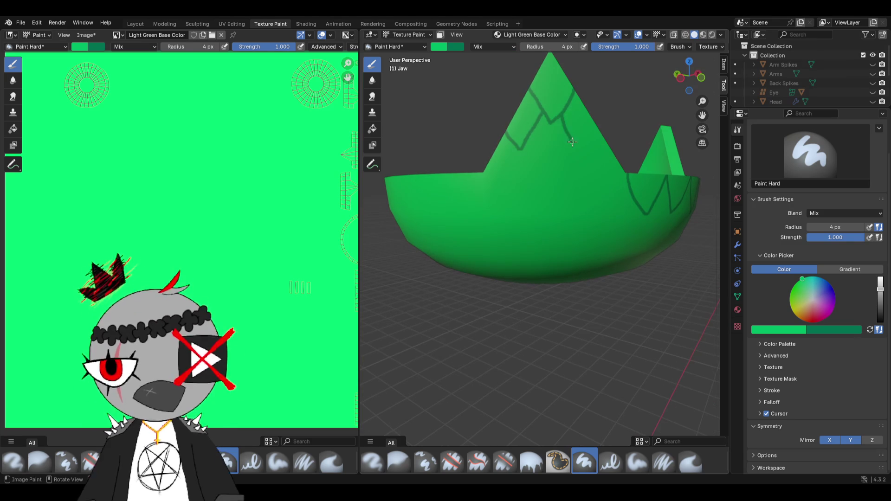
pyautogui.moveTo(531, 143); pyautogui.dragTo(578, 136)
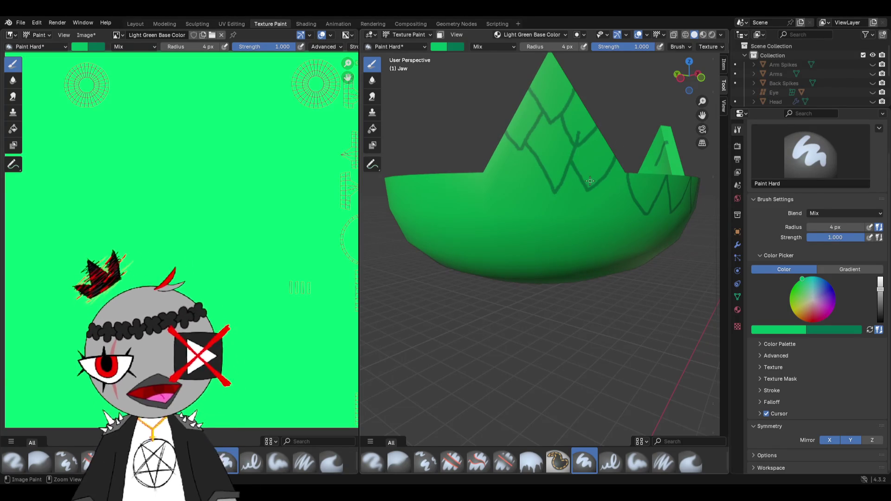
# - Undo the painted scale strokes so the jaw and spike return to plain green
pyautogui.hotkey('ctrl', 'z')
pyautogui.hotkey('ctrl', 'z')
pyautogui.hotkey('ctrl', 'z')
pyautogui.hotkey('ctrl', 'z')
pyautogui.moveTo(589, 182); pyautogui.dragTo(504, 180, button='middle')
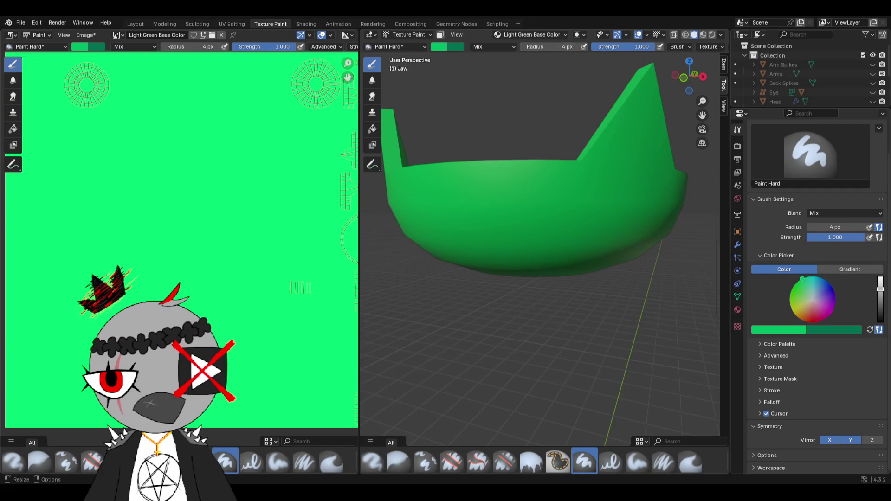
# - Paint a V-shaped scale line on the spike, undoing and redoing it until it sits right
pyautogui.moveTo(438, 299)
pyautogui.mouseDown(button='middle')
pyautogui.moveTo(496, 180)
pyautogui.moveTo(495, 160)
pyautogui.mouseUp(button='middle')
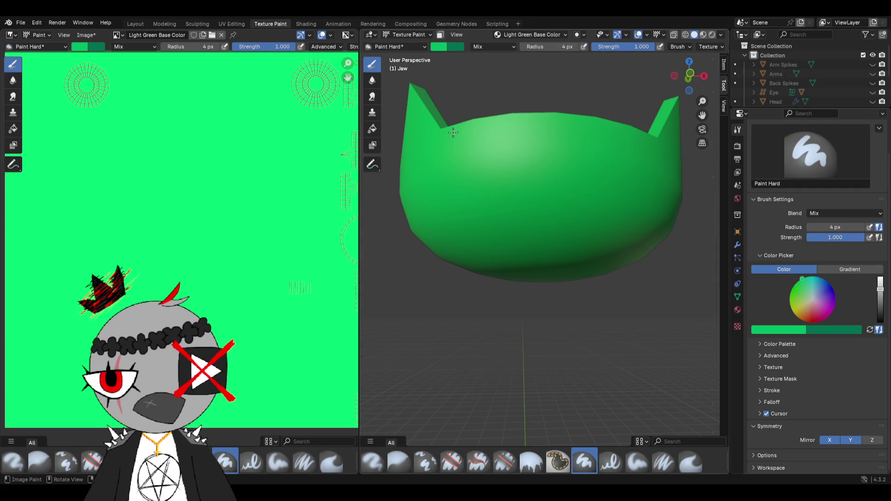
pyautogui.moveTo(453, 126)
pyautogui.mouseDown(button='middle')
pyautogui.moveTo(518, 131)
pyautogui.moveTo(497, 122)
pyautogui.mouseUp(button='middle')
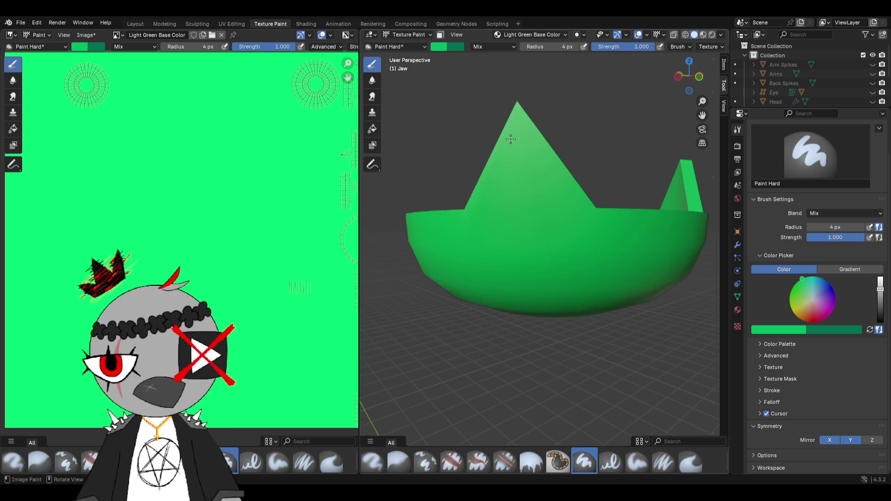
pyautogui.moveTo(520, 150); pyautogui.dragTo(538, 123)
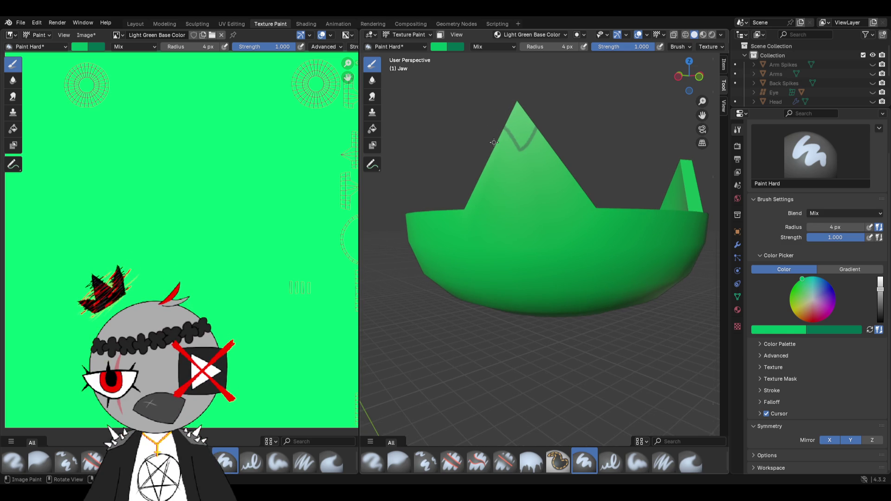
pyautogui.moveTo(494, 142); pyautogui.dragTo(493, 145, button='middle')
pyautogui.hotkey('ctrl', 'z')
pyautogui.moveTo(493, 151); pyautogui.dragTo(531, 147)
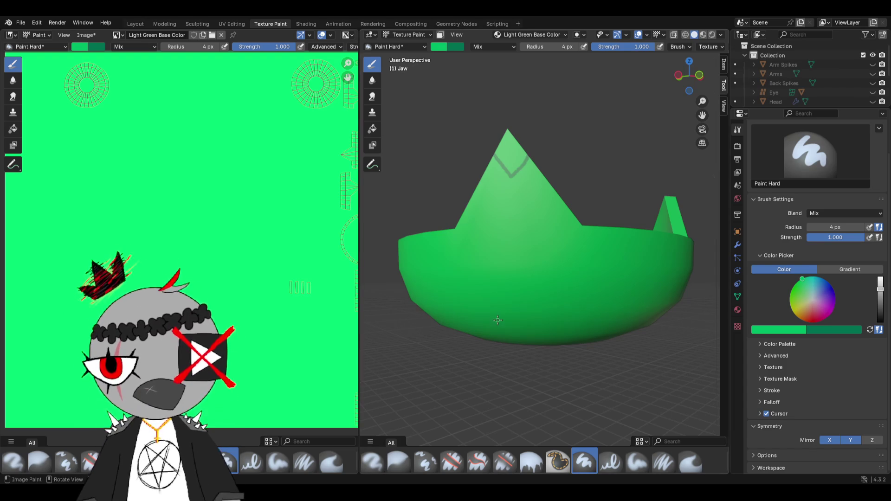
pyautogui.moveTo(501, 320); pyautogui.dragTo(528, 248, button='middle')
pyautogui.hotkey('ctrl', 'z')
pyautogui.scroll(2, 519, 167)
# - Build a diamond pattern of V-shaped and zigzag scale outlines near the spike tip
pyautogui.moveTo(481, 119)
pyautogui.mouseDown()
pyautogui.moveTo(514, 149)
pyautogui.moveTo(538, 109)
pyautogui.moveTo(509, 144)
pyautogui.mouseUp()
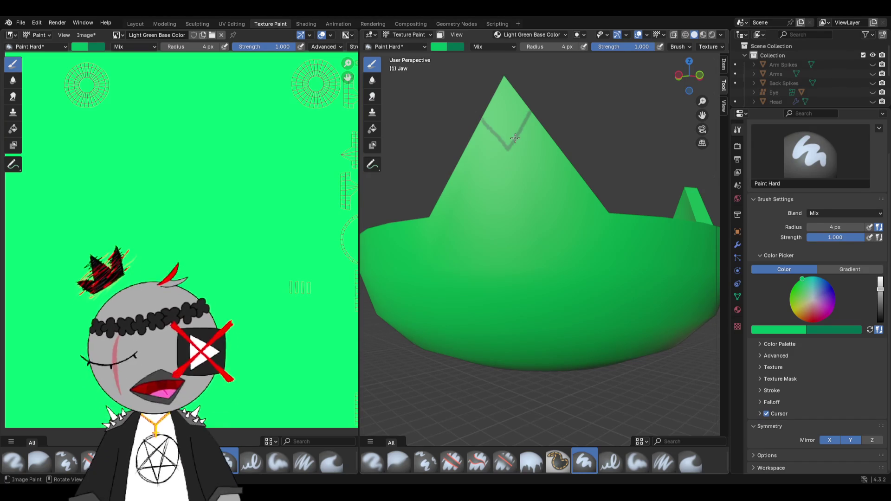
pyautogui.moveTo(541, 175); pyautogui.dragTo(560, 151)
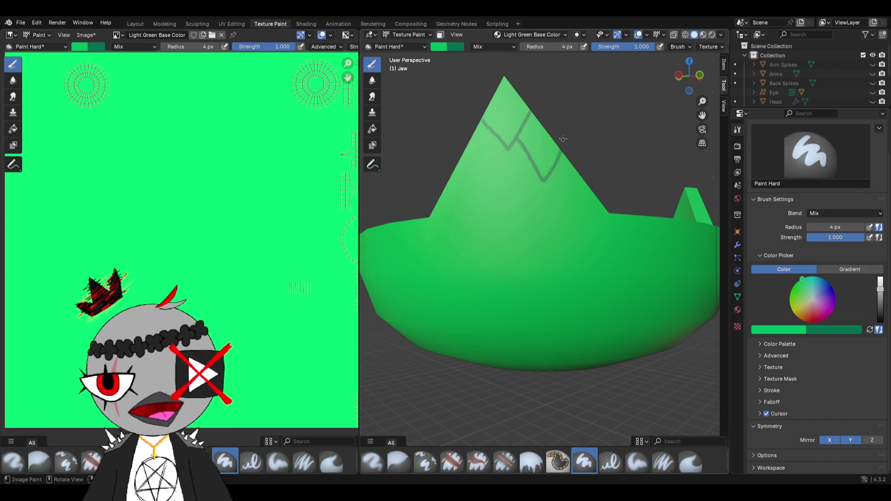
pyautogui.moveTo(497, 146); pyautogui.dragTo(488, 174)
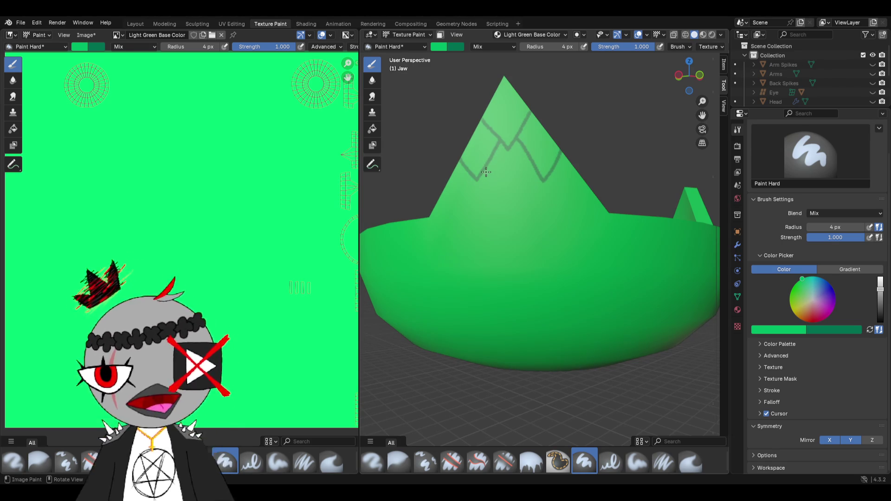
pyautogui.moveTo(513, 202); pyautogui.dragTo(538, 166)
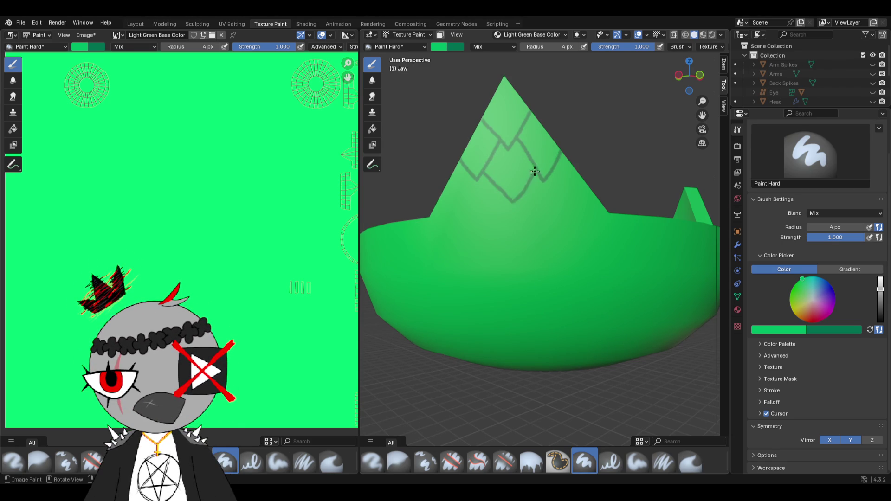
pyautogui.moveTo(536, 168); pyautogui.dragTo(506, 177, button='middle')
pyautogui.scroll(2, 505, 178)
pyautogui.moveTo(490, 117); pyautogui.dragTo(521, 159)
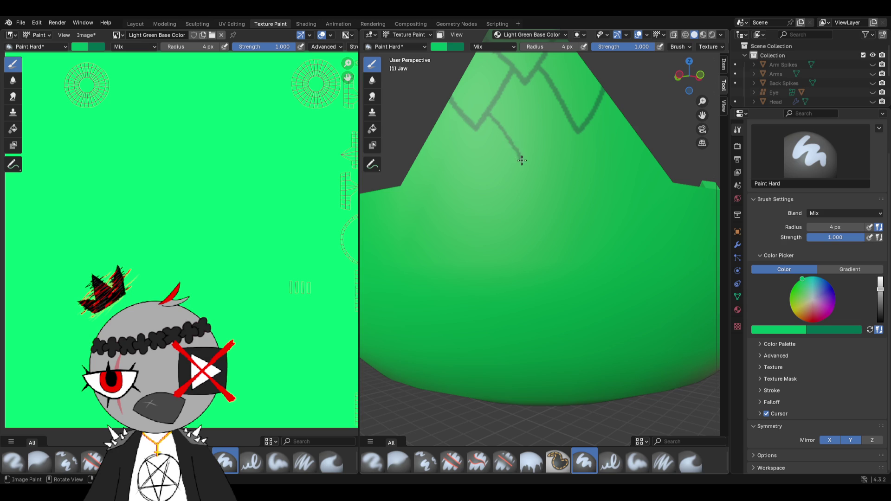
pyautogui.scroll(-1, 520, 156)
pyautogui.scroll(-2, 509, 164)
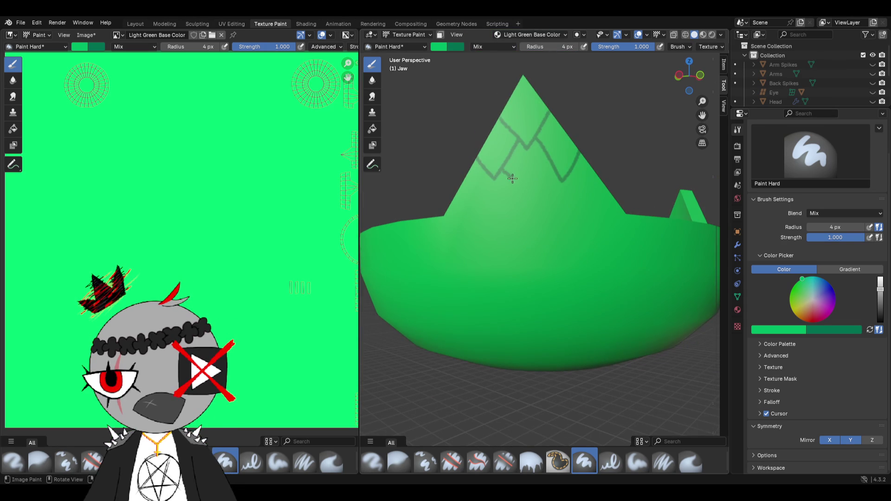
pyautogui.moveTo(528, 198); pyautogui.dragTo(542, 173)
# - Extend the scale rows down the spike with more strokes, including a zigzag row on its right side
pyautogui.moveTo(501, 175); pyautogui.dragTo(522, 206)
pyautogui.moveTo(539, 209)
pyautogui.mouseDown(button='middle')
pyautogui.moveTo(481, 175)
pyautogui.moveTo(474, 223)
pyautogui.moveTo(469, 173)
pyautogui.mouseUp(button='middle')
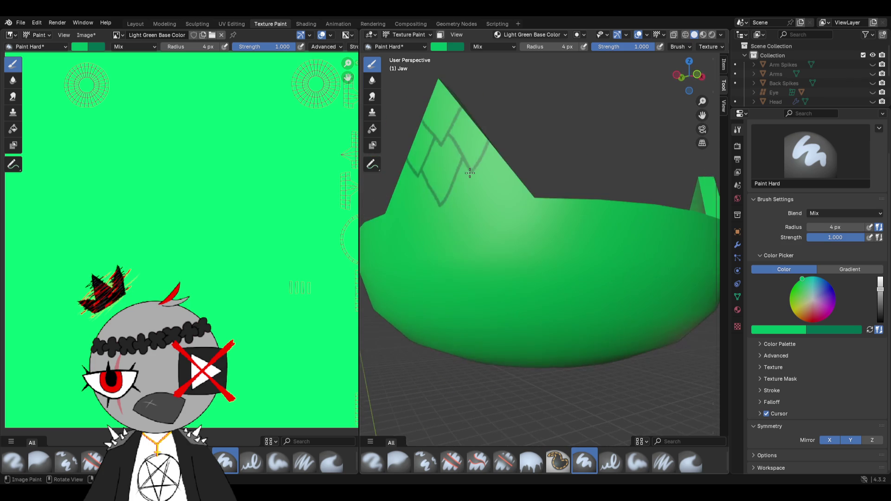
pyautogui.moveTo(478, 160); pyautogui.dragTo(487, 172)
pyautogui.moveTo(498, 196)
pyautogui.mouseDown(button='middle')
pyautogui.moveTo(588, 147)
pyautogui.moveTo(557, 182)
pyautogui.moveTo(530, 158)
pyautogui.mouseUp(button='middle')
pyautogui.moveTo(527, 157); pyautogui.dragTo(573, 168)
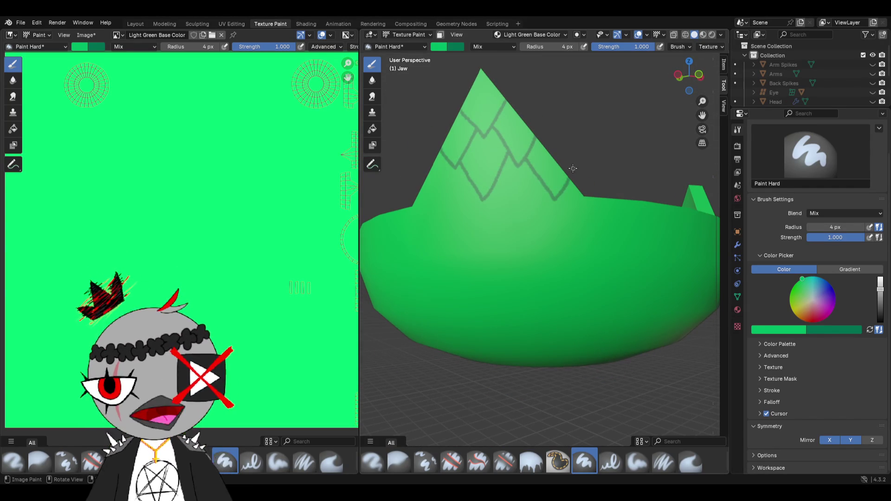
pyautogui.moveTo(574, 168); pyautogui.dragTo(567, 155, button='middle')
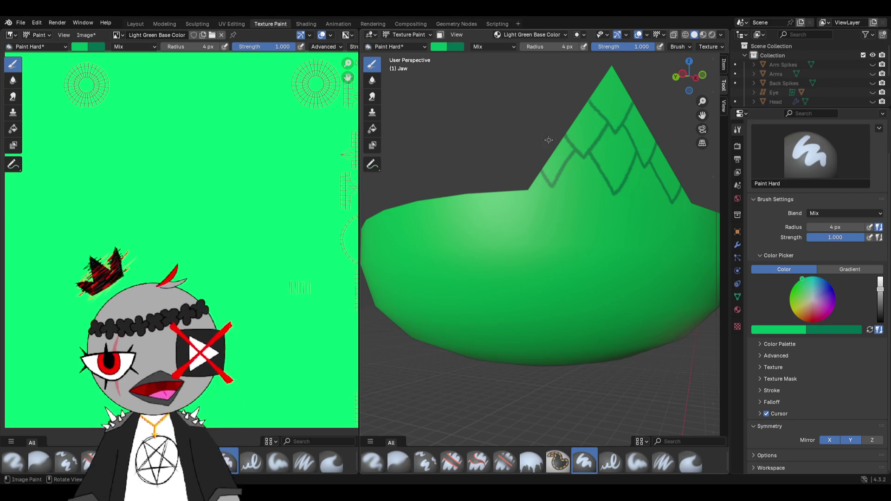
# - Add another V-shaped outline and a stroke down the spike, undoing the stray short stroke
pyautogui.moveTo(533, 140); pyautogui.dragTo(484, 187, button='middle')
pyautogui.moveTo(483, 186); pyautogui.dragTo(516, 193)
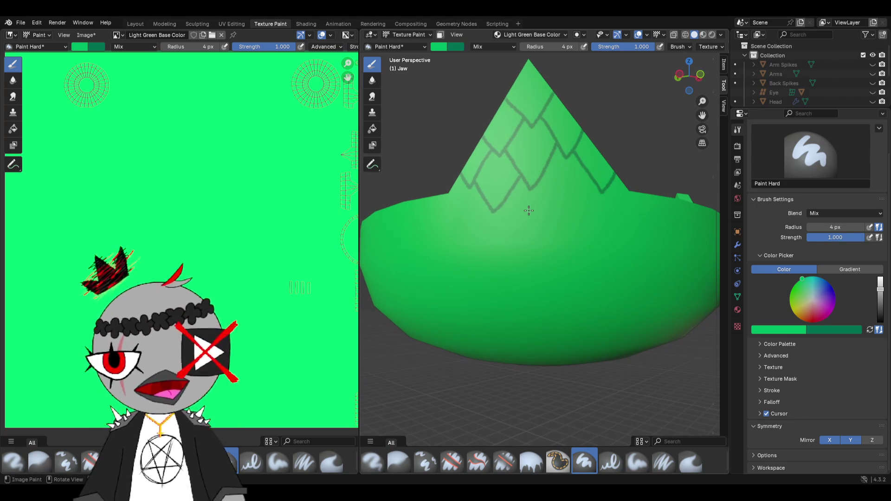
pyautogui.moveTo(527, 186); pyautogui.dragTo(523, 202, button='middle')
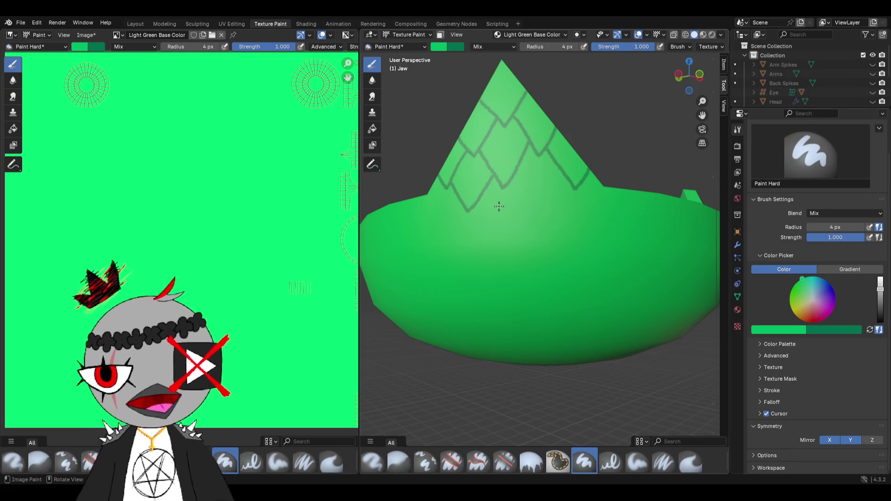
pyautogui.scroll(2, 466, 193)
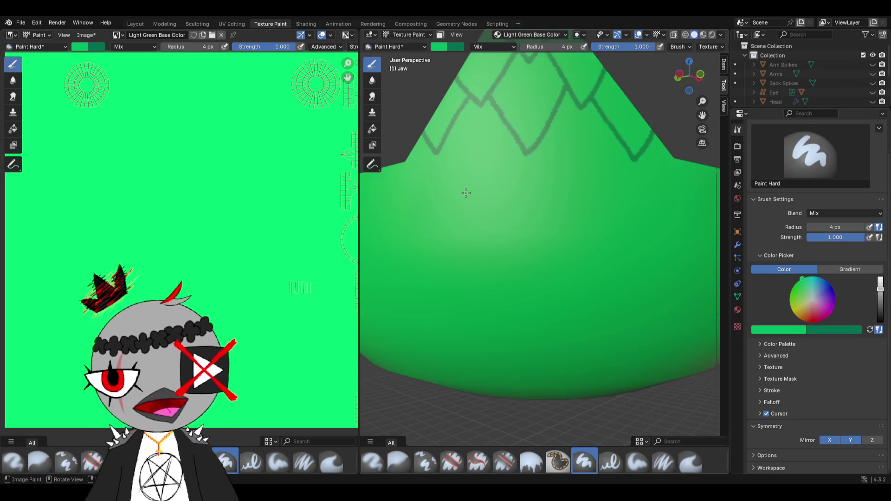
pyautogui.moveTo(466, 193); pyautogui.dragTo(471, 193, button='middle')
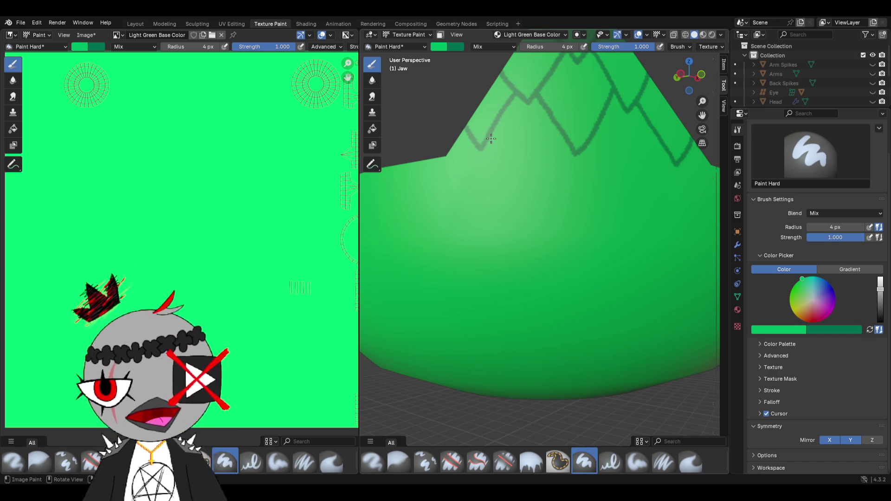
pyautogui.moveTo(491, 139); pyautogui.dragTo(513, 179)
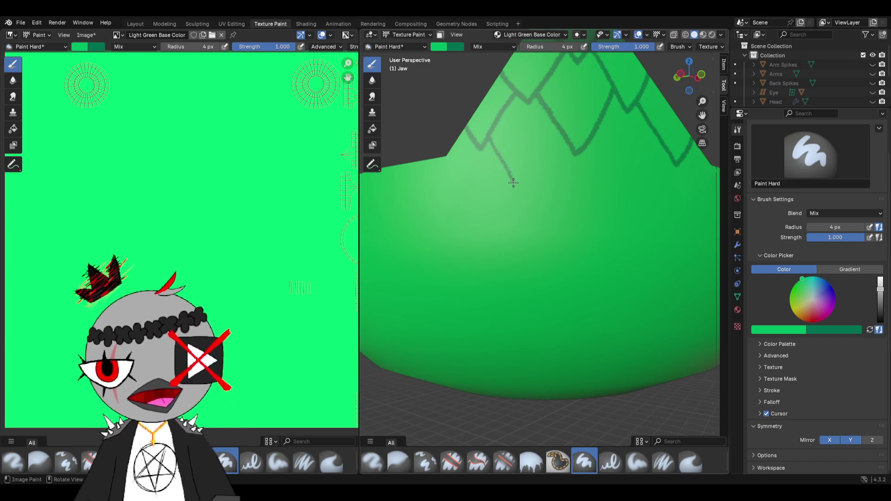
pyautogui.scroll(-2, 512, 179)
pyautogui.hotkey('ctrl', 'z')
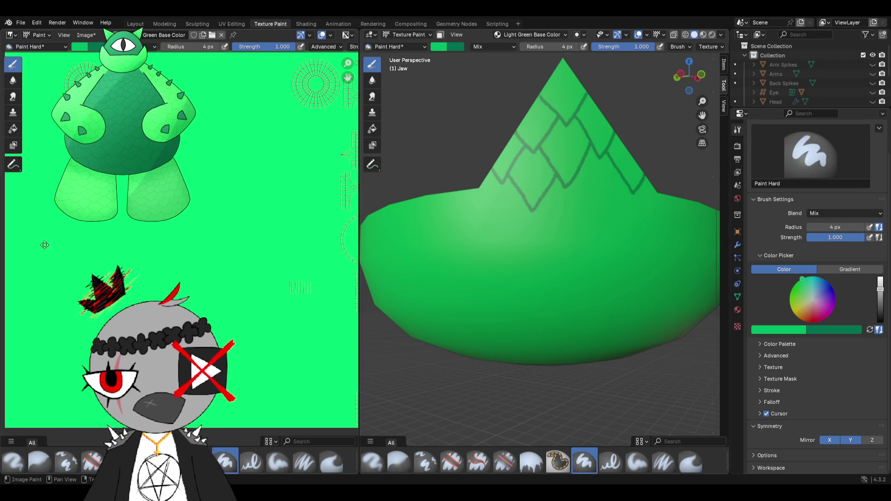
# - Orbit around the jaw to view the spike's scale pattern from several sides
pyautogui.moveTo(547, 202); pyautogui.dragTo(546, 184, button='middle')
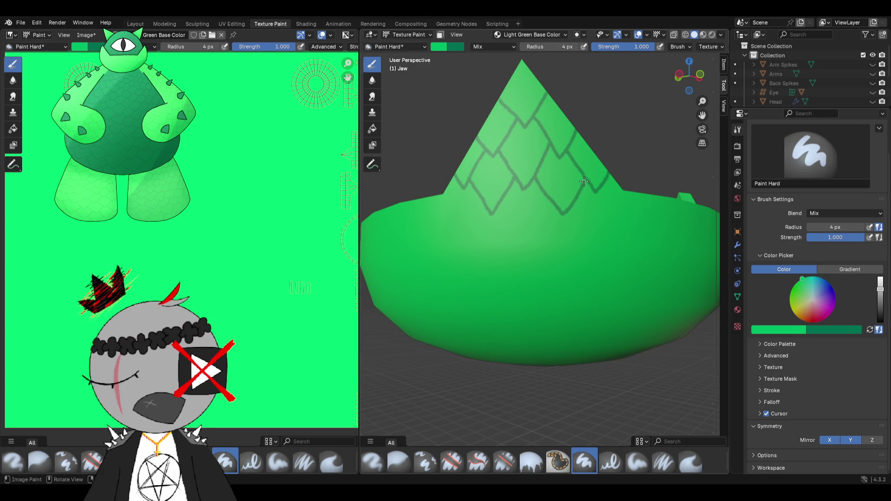
pyautogui.moveTo(584, 183); pyautogui.dragTo(509, 183, button='middle')
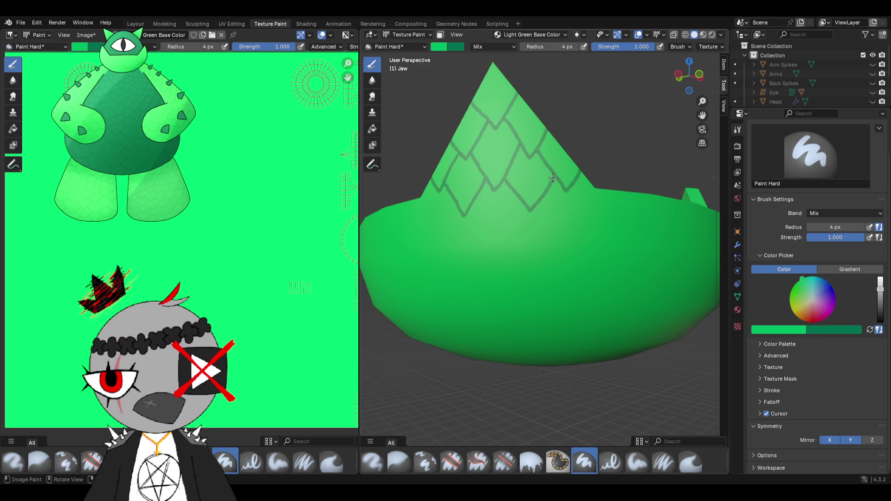
pyautogui.scroll(-3, 552, 178)
pyautogui.scroll(-3, 552, 178)
pyautogui.scroll(-3, 553, 178)
pyautogui.moveTo(502, 223)
pyautogui.mouseDown(button='middle')
pyautogui.moveTo(467, 253)
pyautogui.moveTo(488, 241)
pyautogui.mouseUp(button='middle')
pyautogui.scroll(3, 503, 241)
pyautogui.scroll(4, 504, 241)
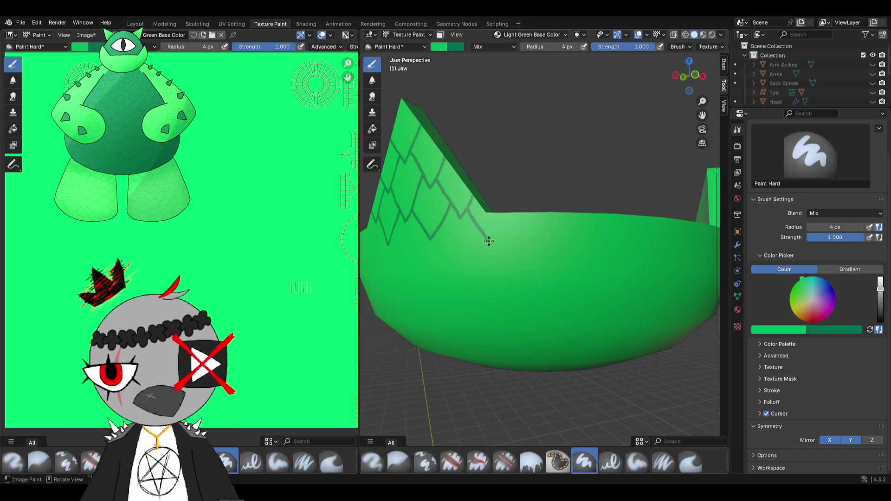
# - Paint mirrored V-shaped scale outlines below the jaw rim, redoing one bad stroke
pyautogui.moveTo(488, 240)
pyautogui.mouseDown(button='middle')
pyautogui.moveTo(508, 240)
pyautogui.moveTo(456, 171)
pyautogui.mouseUp(button='middle')
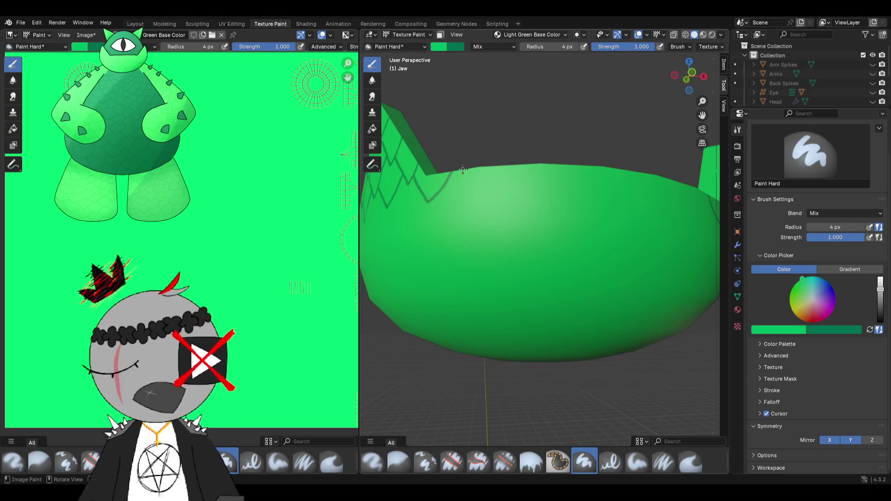
pyautogui.moveTo(462, 170)
pyautogui.mouseDown()
pyautogui.moveTo(486, 196)
pyautogui.moveTo(511, 180)
pyautogui.mouseUp()
pyautogui.moveTo(528, 166); pyautogui.dragTo(528, 178, button='middle')
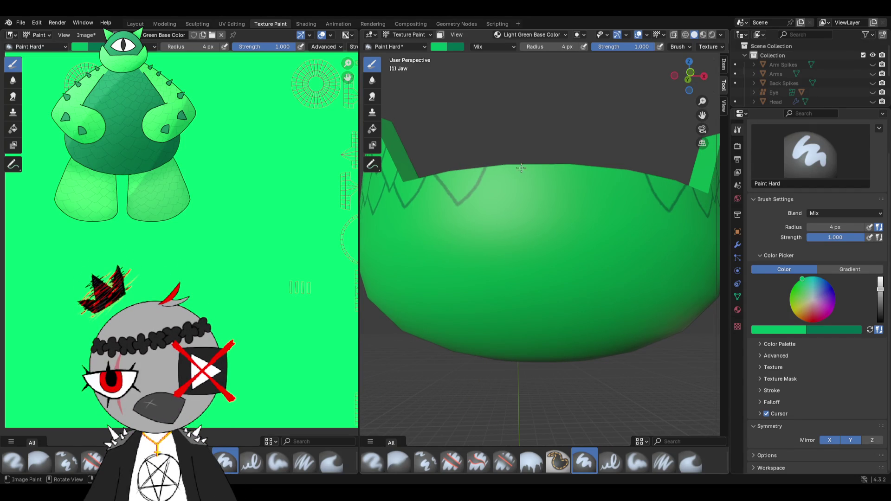
pyautogui.moveTo(513, 164)
pyautogui.mouseDown()
pyautogui.moveTo(524, 199)
pyautogui.moveTo(552, 160)
pyautogui.moveTo(522, 188)
pyautogui.moveTo(526, 169)
pyautogui.moveTo(504, 163)
pyautogui.mouseUp()
pyautogui.hotkey('ctrl', 'z')
pyautogui.hotkey('ctrl', 'z')
pyautogui.hotkey('ctrl', 'z')
pyautogui.moveTo(536, 197); pyautogui.dragTo(552, 174)
pyautogui.scroll(-3, 542, 179)
pyautogui.moveTo(542, 179); pyautogui.dragTo(522, 221, button='middle')
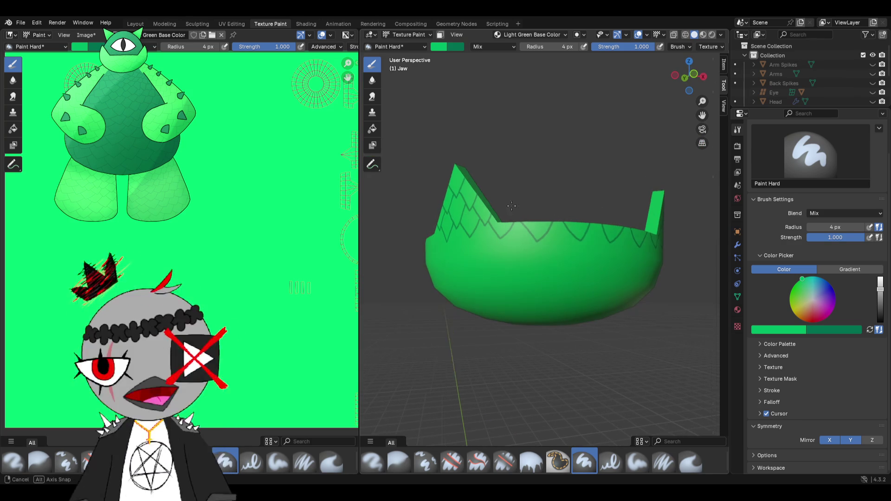
pyautogui.moveTo(524, 223); pyautogui.dragTo(567, 215, button='middle')
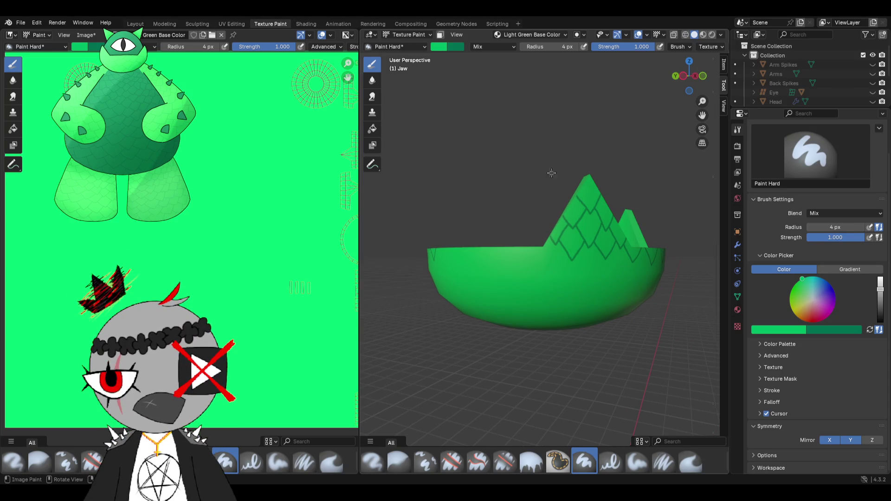
pyautogui.moveTo(551, 173); pyautogui.dragTo(552, 251, button='middle')
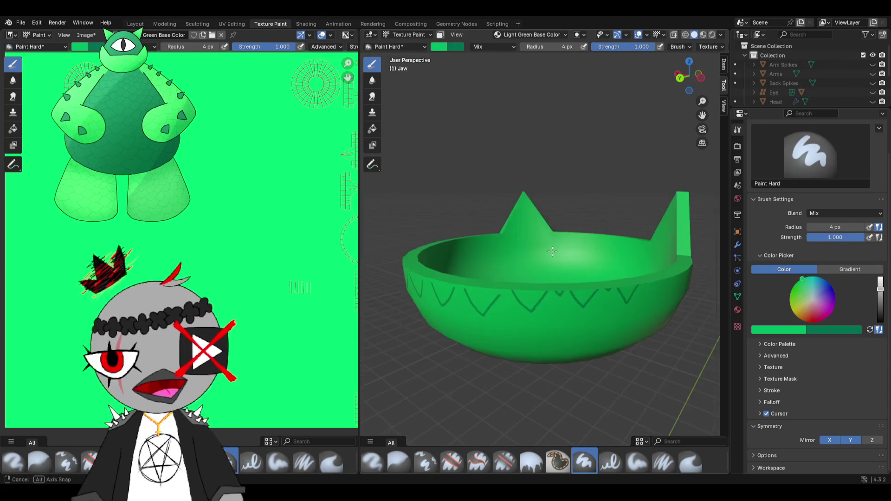
pyautogui.moveTo(552, 250)
pyautogui.mouseDown(button='middle')
pyautogui.moveTo(571, 245)
pyautogui.moveTo(598, 268)
pyautogui.mouseUp(button='middle')
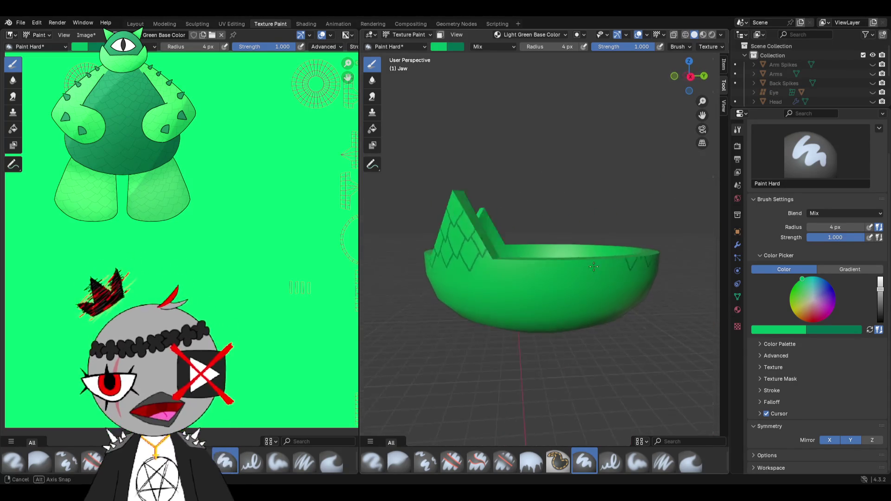
pyautogui.moveTo(598, 267)
pyautogui.mouseDown(button='middle')
pyautogui.moveTo(611, 261)
pyautogui.moveTo(485, 196)
pyautogui.moveTo(516, 261)
pyautogui.mouseUp(button='middle')
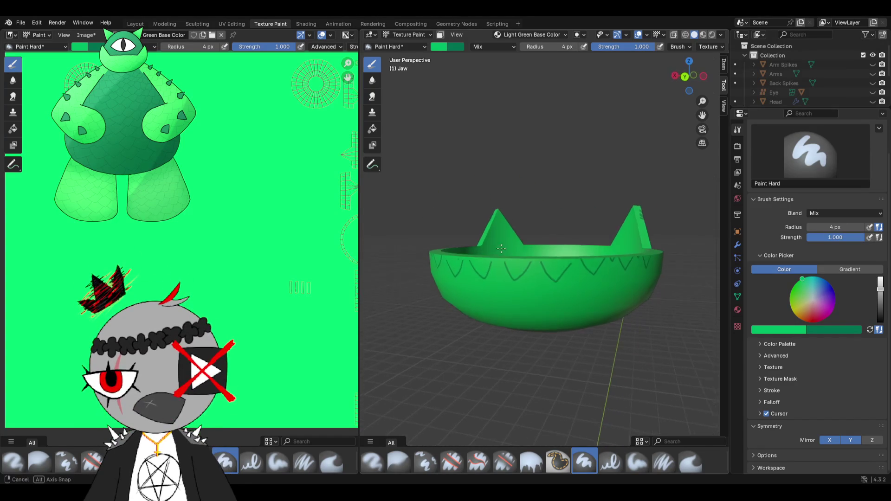
pyautogui.moveTo(517, 262)
pyautogui.mouseDown(button='middle')
pyautogui.moveTo(663, 266)
pyautogui.moveTo(550, 283)
pyautogui.mouseUp(button='middle')
pyautogui.scroll(3, 550, 282)
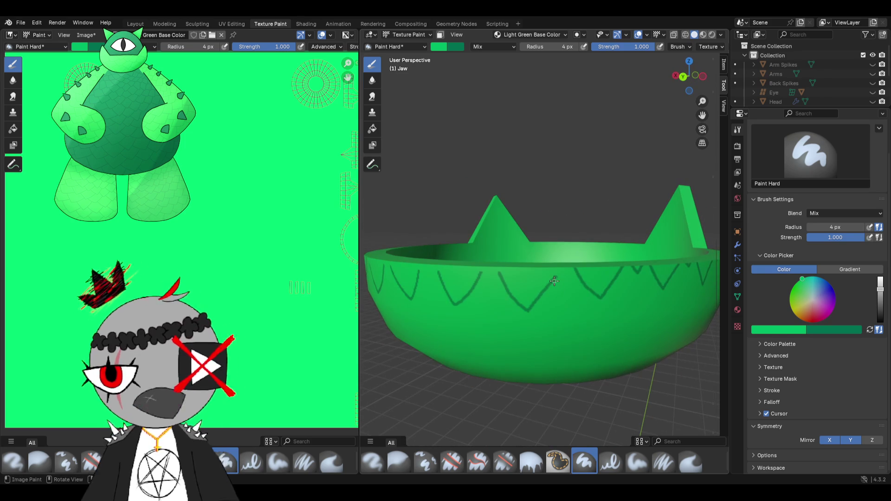
pyautogui.scroll(2, 549, 282)
pyautogui.moveTo(602, 266); pyautogui.dragTo(511, 262, button='middle')
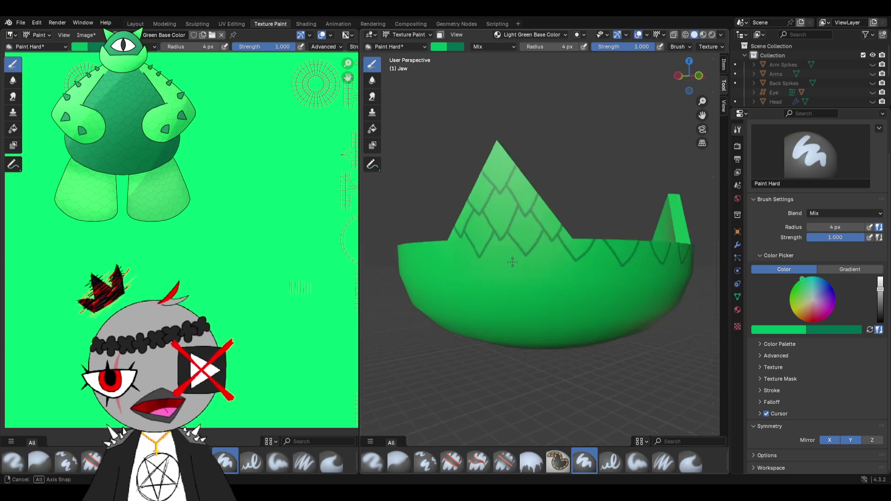
# - Paint a mirrored zigzag scale stroke down from the rim, undoing and repainting until it fits
pyautogui.moveTo(511, 261); pyautogui.dragTo(561, 227, button='middle')
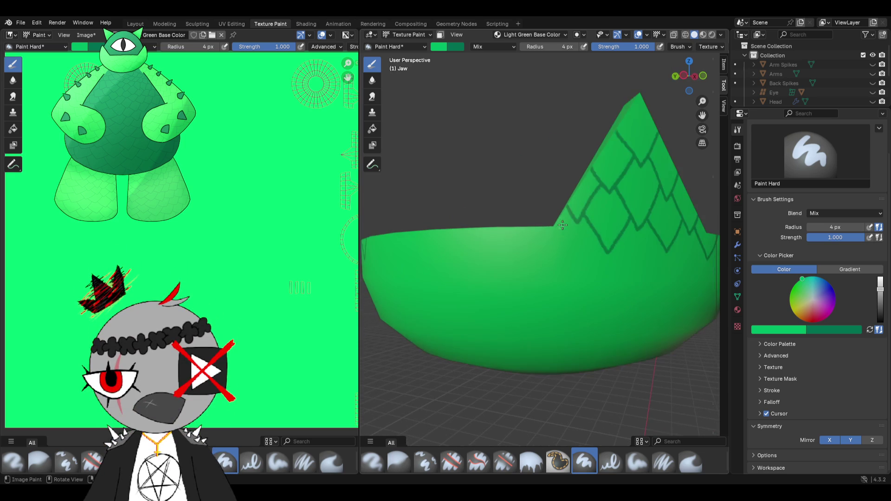
pyautogui.moveTo(569, 215); pyautogui.dragTo(547, 258)
pyautogui.hotkey('ctrl', 'z')
pyautogui.moveTo(510, 218); pyautogui.dragTo(566, 214, button='middle')
pyautogui.moveTo(644, 203)
pyautogui.mouseDown()
pyautogui.moveTo(623, 230)
pyautogui.moveTo(575, 196)
pyautogui.mouseUp()
pyautogui.hotkey('ctrl', 'z')
pyautogui.moveTo(644, 201)
pyautogui.mouseDown()
pyautogui.moveTo(621, 236)
pyautogui.moveTo(592, 192)
pyautogui.mouseUp()
# - Start a lower row with scale outlines slanting down-left and down-right below the rim zigzag
pyautogui.moveTo(596, 203)
pyautogui.mouseDown(button='middle')
pyautogui.moveTo(624, 230)
pyautogui.moveTo(565, 201)
pyautogui.mouseUp(button='middle')
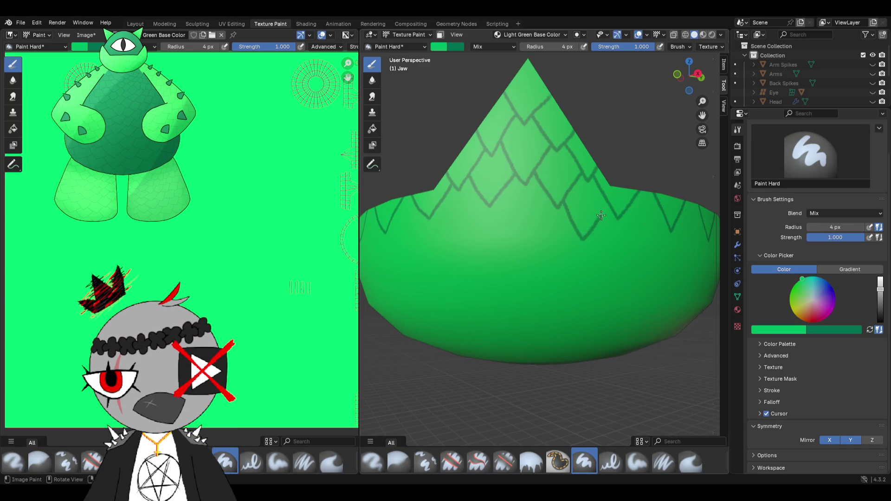
pyautogui.moveTo(607, 206); pyautogui.dragTo(566, 229, button='middle')
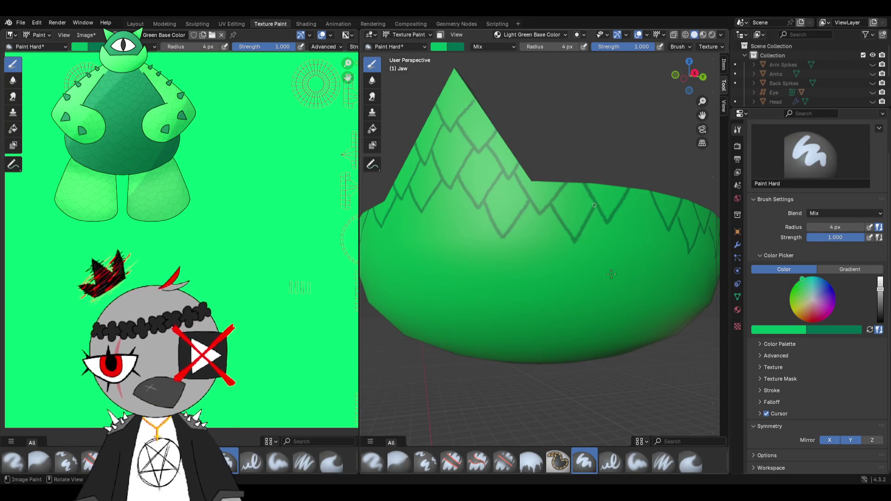
pyautogui.moveTo(587, 223); pyautogui.dragTo(595, 277, button='middle')
pyautogui.hotkey('ctrl', 'z')
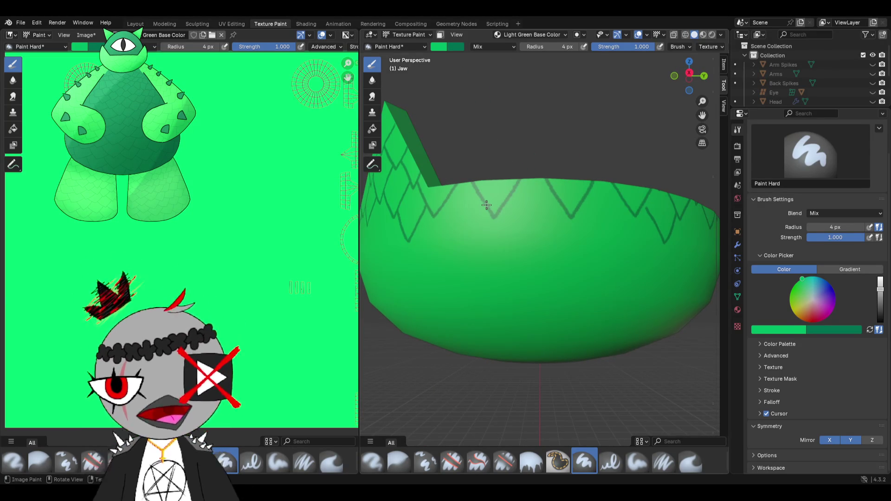
pyautogui.moveTo(486, 206)
pyautogui.mouseDown()
pyautogui.moveTo(464, 245)
pyautogui.moveTo(440, 214)
pyautogui.mouseUp()
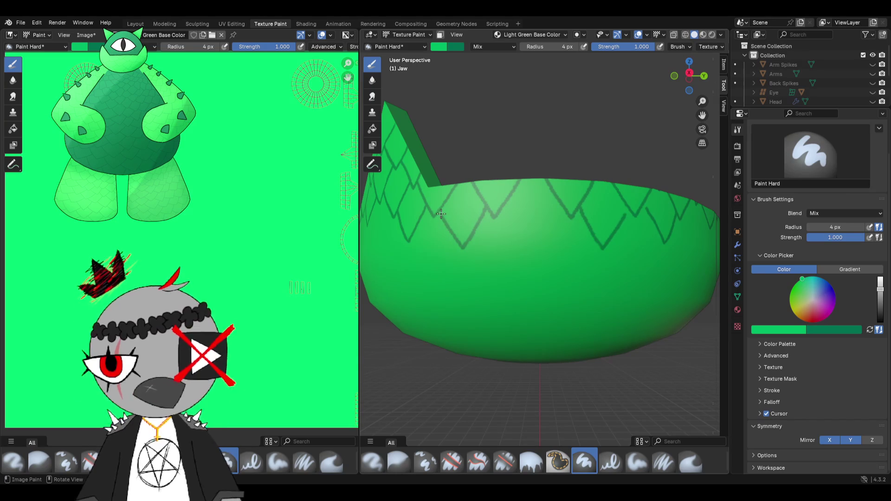
pyautogui.moveTo(507, 203); pyautogui.dragTo(531, 238)
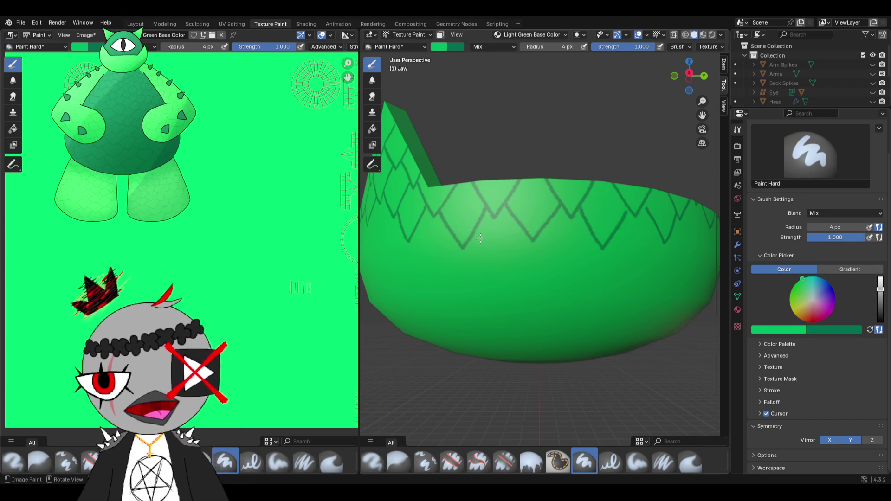
# - Try several scale strokes for the second row on the jaw, undoing each misplaced one
pyautogui.moveTo(472, 237)
pyautogui.mouseDown()
pyautogui.moveTo(491, 268)
pyautogui.moveTo(529, 233)
pyautogui.moveTo(496, 277)
pyautogui.moveTo(473, 238)
pyautogui.mouseUp()
pyautogui.hotkey('ctrl', 'z')
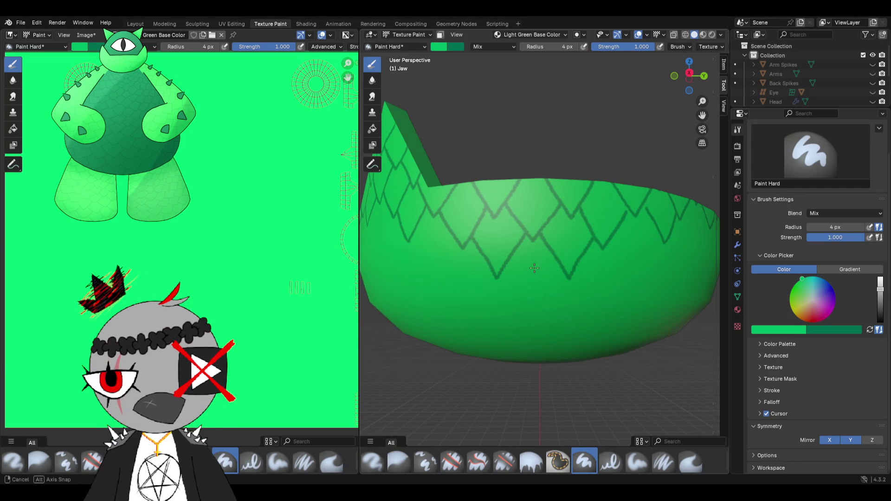
pyautogui.moveTo(534, 268); pyautogui.dragTo(521, 260, button='middle')
pyautogui.moveTo(526, 235)
pyautogui.mouseDown()
pyautogui.moveTo(543, 273)
pyautogui.moveTo(578, 230)
pyautogui.mouseUp()
pyautogui.hotkey('ctrl', 'z')
pyautogui.hotkey('ctrl', 'z')
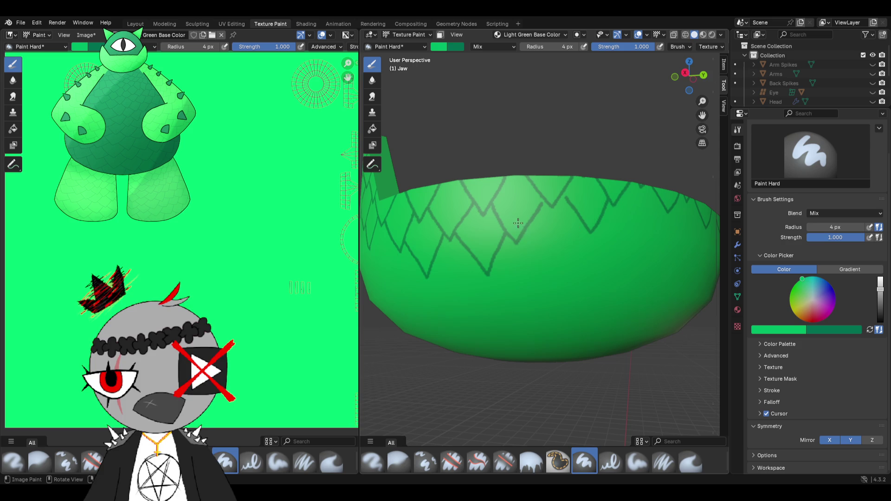
pyautogui.moveTo(528, 231)
pyautogui.mouseDown()
pyautogui.moveTo(544, 243)
pyautogui.moveTo(554, 269)
pyautogui.mouseUp()
pyautogui.hotkey('ctrl', 'z')
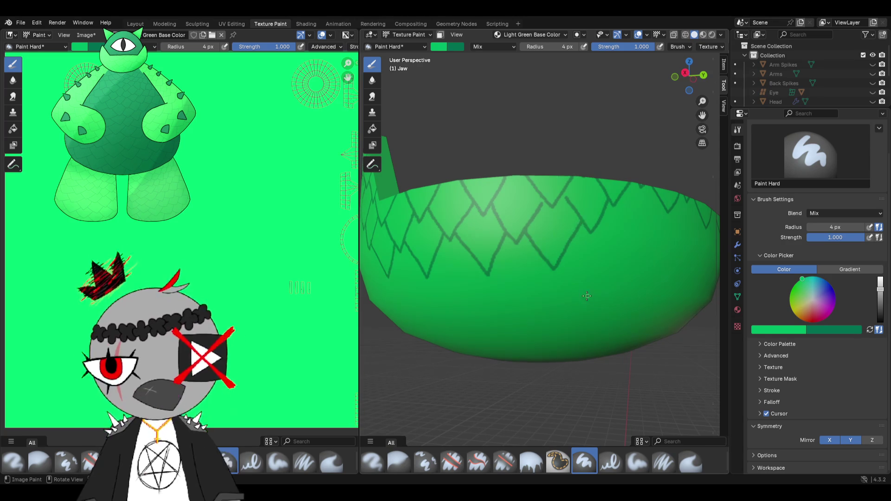
# - Paint V-shaped and zigzag outlines that close the rim zigzag into diamonds across the jaw front
pyautogui.moveTo(570, 241); pyautogui.dragTo(515, 214, button='middle')
pyautogui.moveTo(515, 214); pyautogui.dragTo(546, 234)
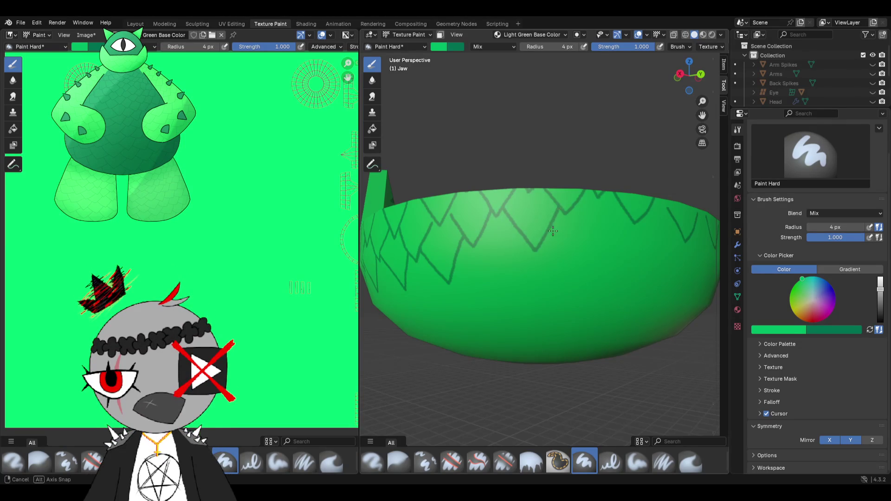
pyautogui.moveTo(554, 232); pyautogui.dragTo(488, 231, button='middle')
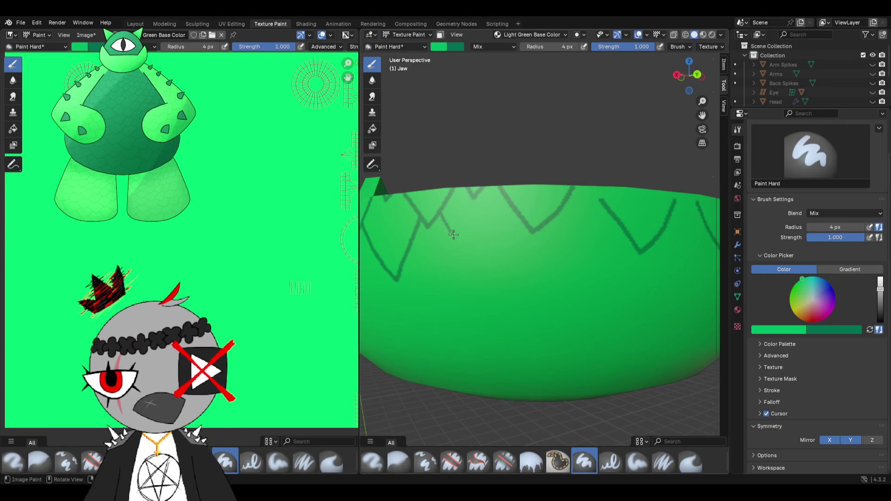
pyautogui.keyDown('ctrl'); pyautogui.moveTo(511, 228); pyautogui.dragTo(502, 228, button='middle'); pyautogui.keyUp('ctrl')
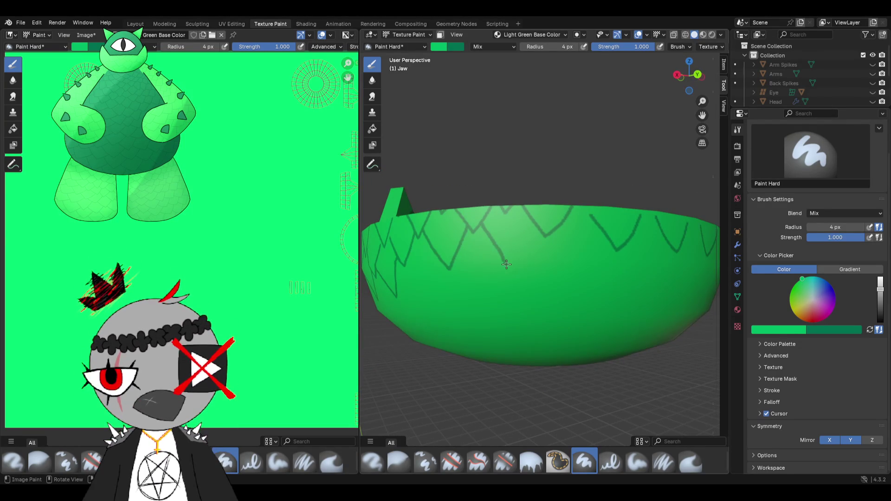
pyautogui.hotkey('ctrl', 'z')
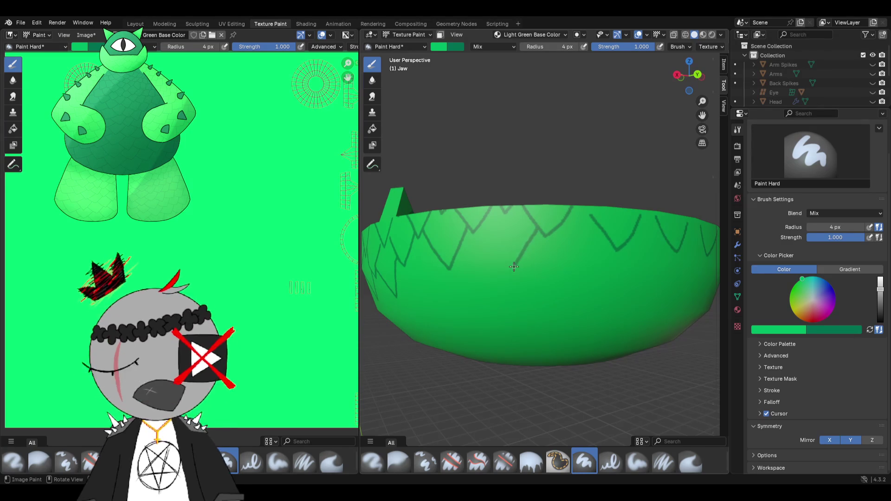
pyautogui.moveTo(536, 227); pyautogui.dragTo(483, 230)
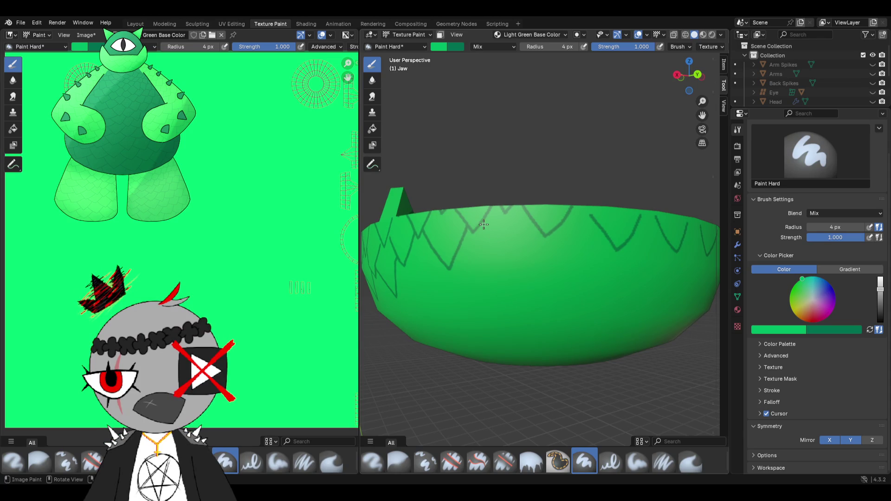
pyautogui.moveTo(482, 224); pyautogui.dragTo(536, 231)
pyautogui.moveTo(501, 276)
pyautogui.mouseDown(button='middle')
pyautogui.moveTo(592, 281)
pyautogui.moveTo(504, 253)
pyautogui.mouseUp(button='middle')
pyautogui.scroll(-3, 538, 272)
pyautogui.scroll(3, 591, 275)
pyautogui.scroll(2, 513, 258)
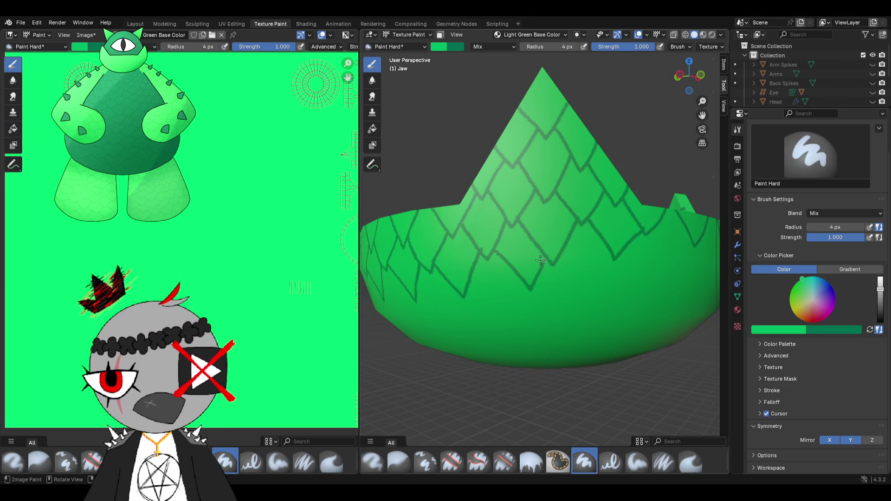
# - Undo the last stroke and paint two more scale outlines on the jaw's front to fill gaps
pyautogui.hotkey('ctrl', 'z')
pyautogui.moveTo(536, 272); pyautogui.dragTo(494, 258, button='middle')
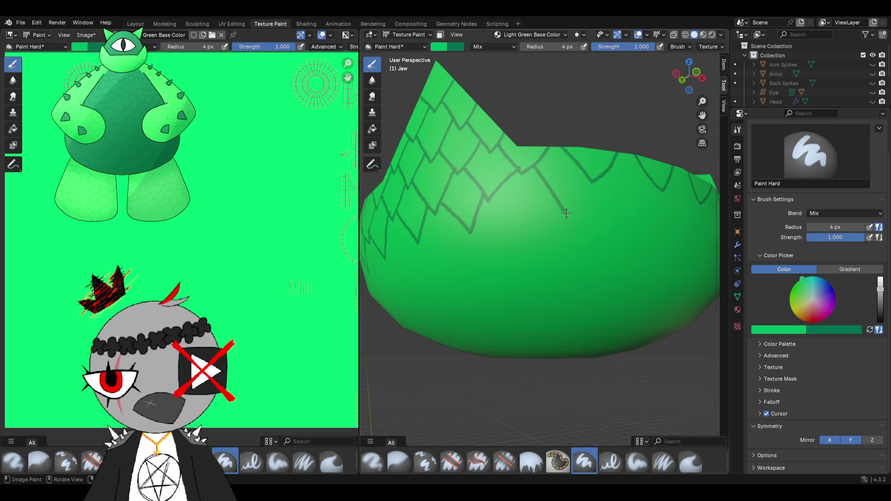
pyautogui.moveTo(585, 172); pyautogui.dragTo(465, 194, button='middle')
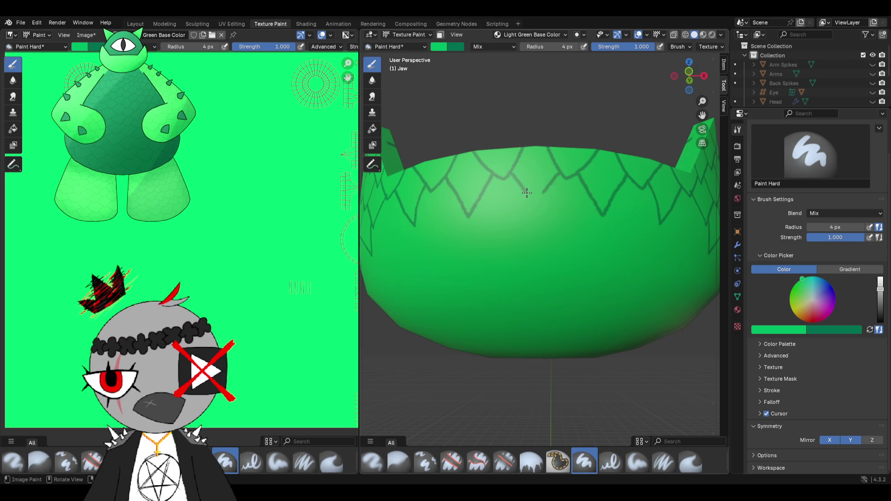
pyautogui.moveTo(594, 203); pyautogui.dragTo(572, 234)
pyautogui.moveTo(487, 213); pyautogui.dragTo(498, 234)
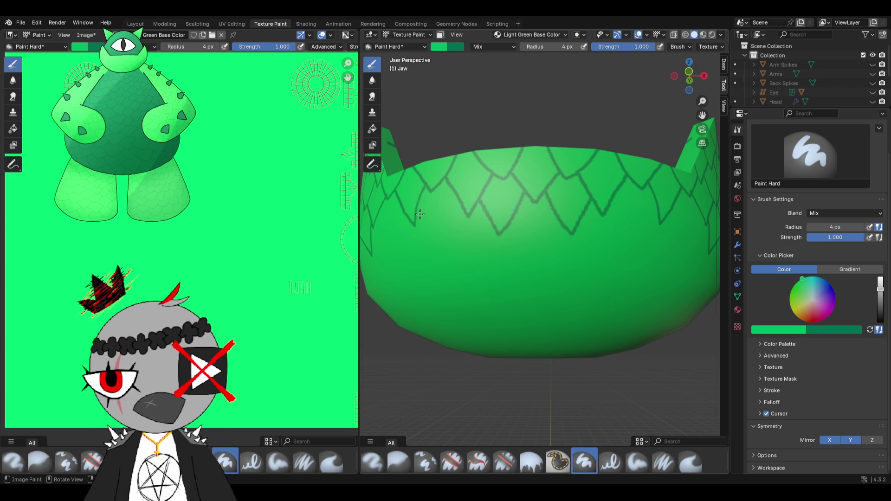
# - Orbit around the jaw to check the scale pattern from the front, rim and bowl
pyautogui.moveTo(421, 215); pyautogui.dragTo(536, 222, button='middle')
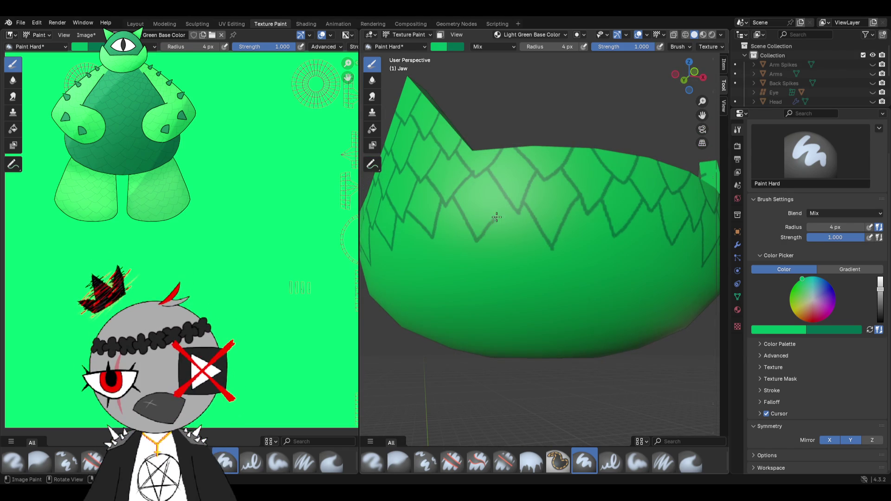
pyautogui.moveTo(430, 236); pyautogui.dragTo(447, 234, button='middle')
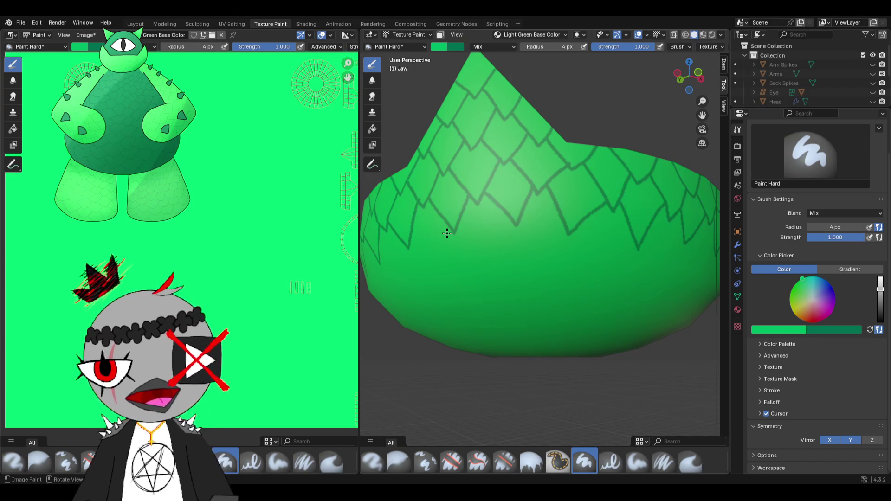
pyautogui.scroll(-3, 447, 233)
pyautogui.moveTo(448, 233)
pyautogui.mouseDown(button='middle')
pyautogui.moveTo(533, 207)
pyautogui.moveTo(535, 241)
pyautogui.moveTo(557, 237)
pyautogui.mouseUp(button='middle')
pyautogui.scroll(-3, 533, 208)
pyautogui.scroll(4, 536, 241)
pyautogui.scroll(3, 536, 241)
pyautogui.scroll(2, 556, 248)
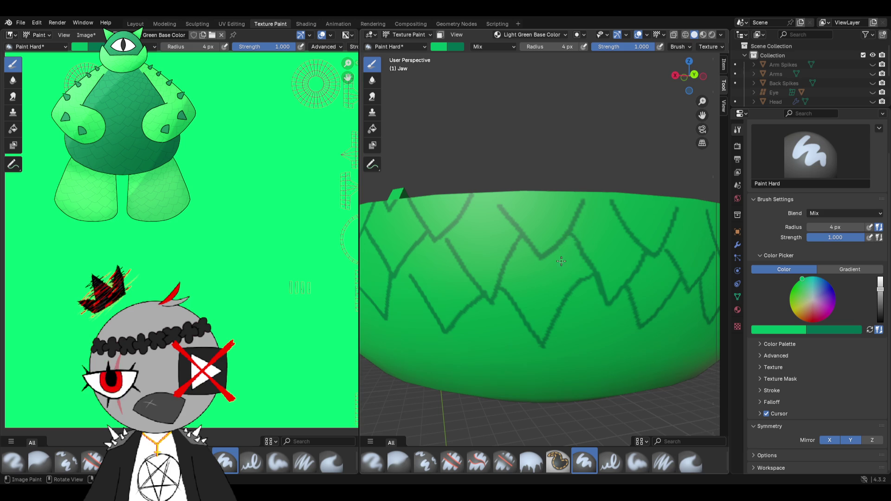
pyautogui.scroll(-2, 561, 264)
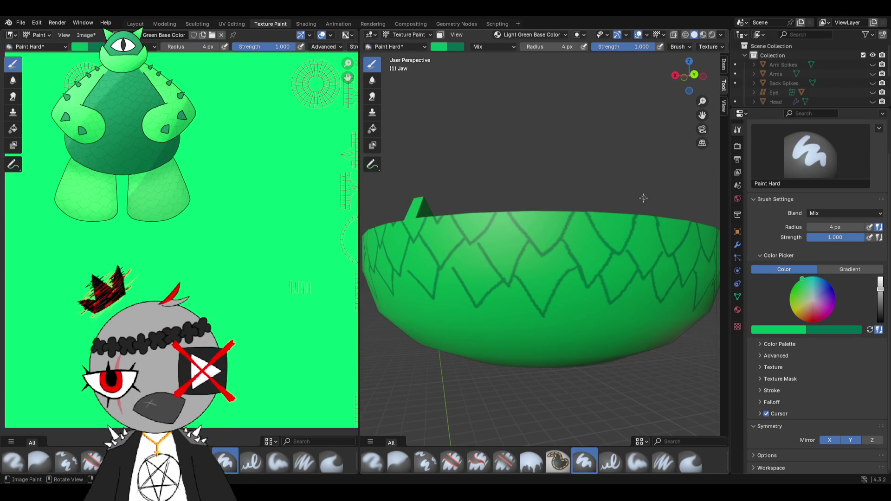
pyautogui.moveTo(641, 228); pyautogui.dragTo(591, 216, button='middle')
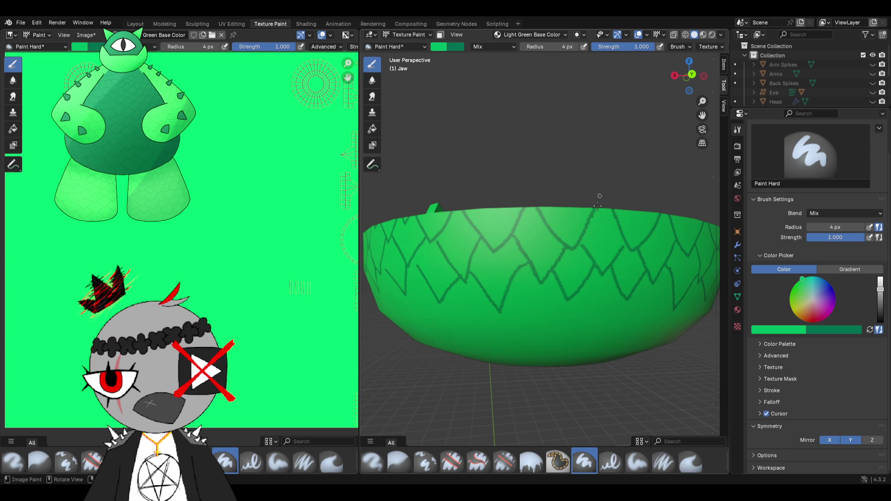
pyautogui.scroll(2, 590, 261)
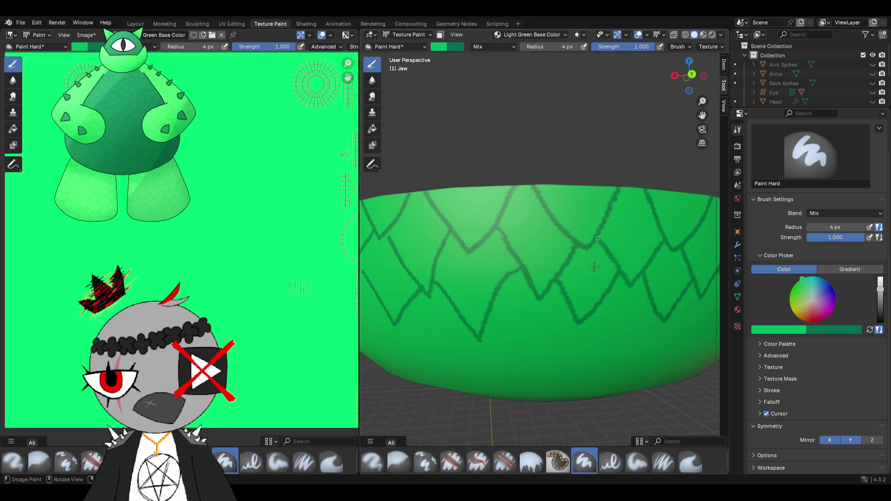
pyautogui.scroll(-2, 594, 267)
pyautogui.moveTo(594, 267); pyautogui.dragTo(525, 278, button='middle')
pyautogui.scroll(2, 525, 278)
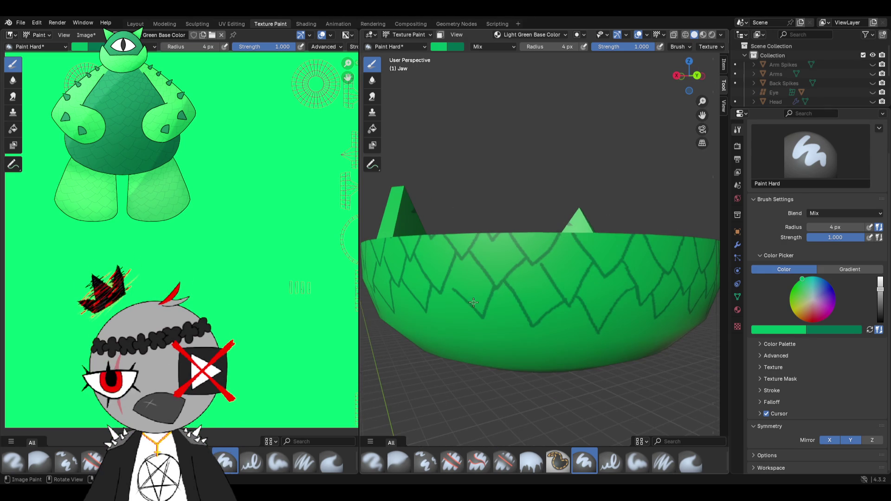
pyautogui.scroll(-2, 473, 302)
pyautogui.moveTo(473, 301)
pyautogui.mouseDown(button='middle')
pyautogui.moveTo(598, 259)
pyautogui.moveTo(558, 272)
pyautogui.moveTo(563, 253)
pyautogui.mouseUp(button='middle')
pyautogui.scroll(5, 558, 272)
pyautogui.scroll(-5, 564, 253)
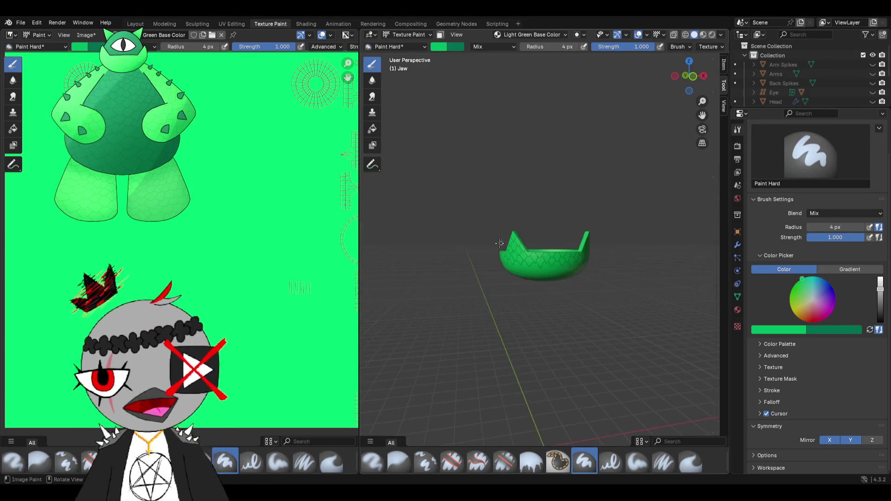
pyautogui.scroll(1, 503, 241)
pyautogui.scroll(2, 505, 242)
pyautogui.scroll(2, 508, 244)
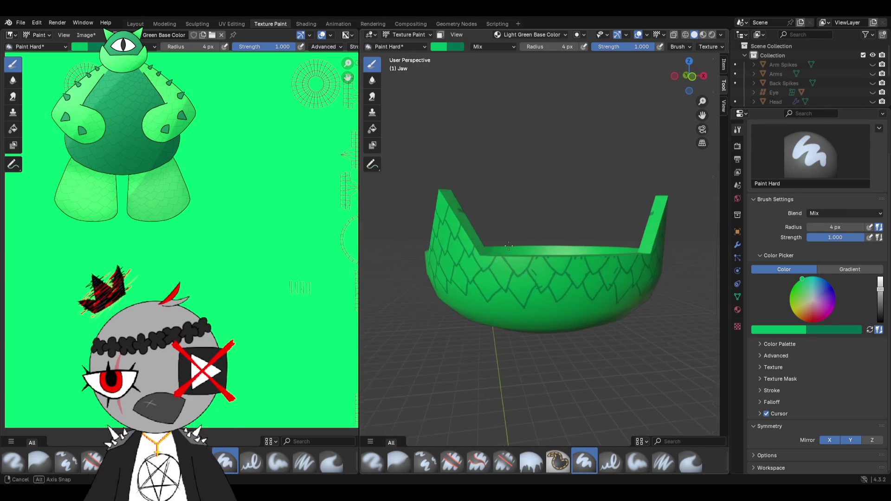
# - Switch to the UV Editing workspace with the scaled jaw open in edit mode
pyautogui.moveTo(512, 246); pyautogui.dragTo(499, 248, button='middle')
pyautogui.scroll(-3, 499, 248)
pyautogui.scroll(-5, 342, 244)
pyautogui.scroll(2, 342, 244)
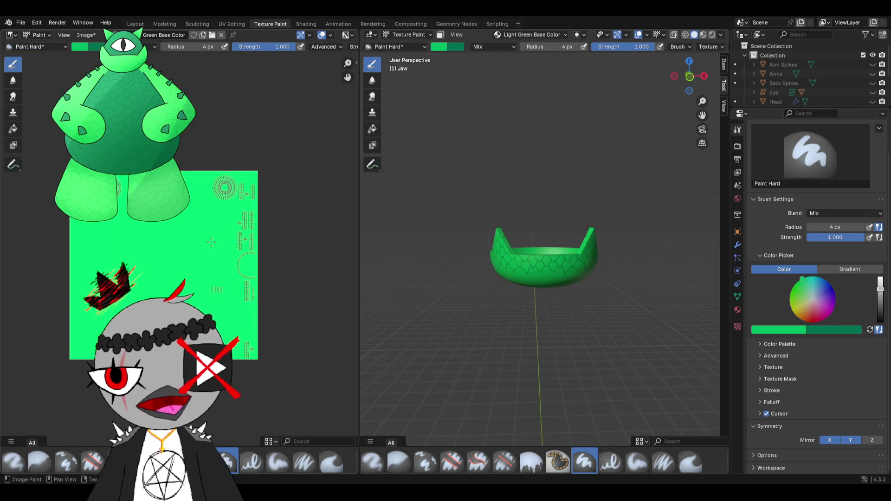
pyautogui.scroll(3, 507, 241)
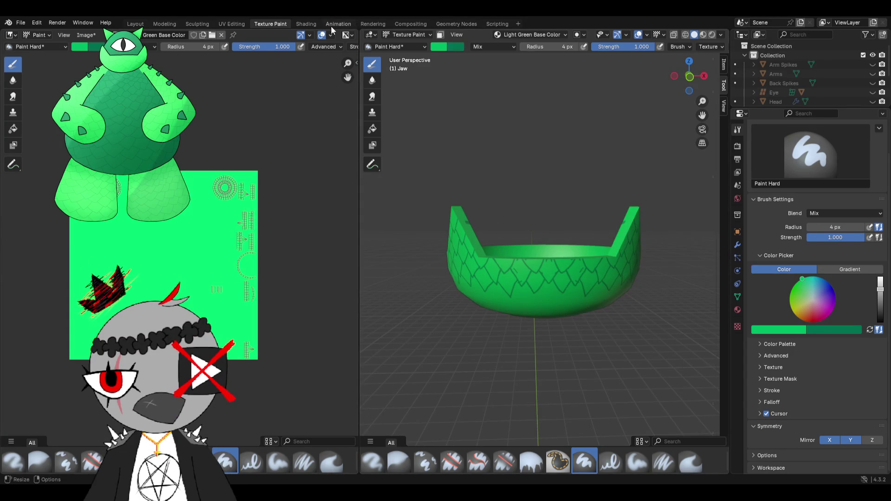
pyautogui.click(231, 22)
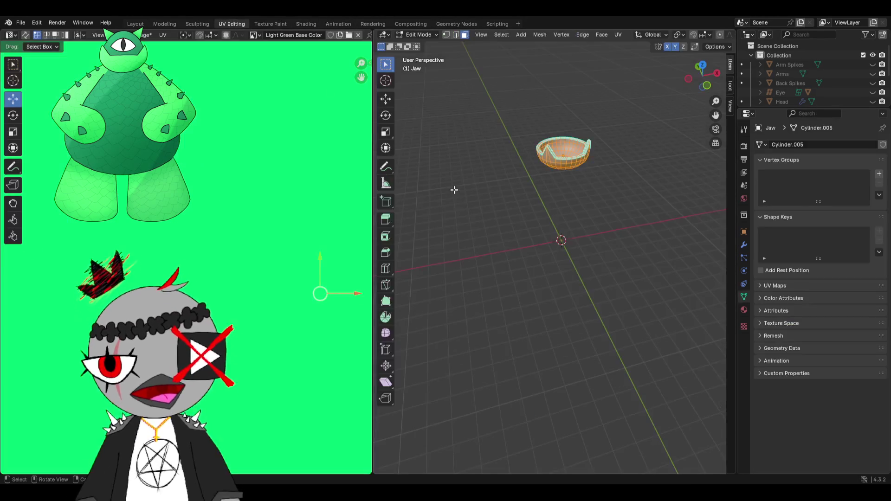
# - Select the whole jaw mesh (A) so all its UV islands show over the texture, then go to Layout
pyautogui.press('Home')
pyautogui.moveTo(264, 253)
pyautogui.keyDown('ctrl'); pyautogui.mouseDown(button='middle')
pyautogui.moveTo(206, 306)
pyautogui.moveTo(290, 340)
pyautogui.mouseUp(button='middle'); pyautogui.keyUp('ctrl')
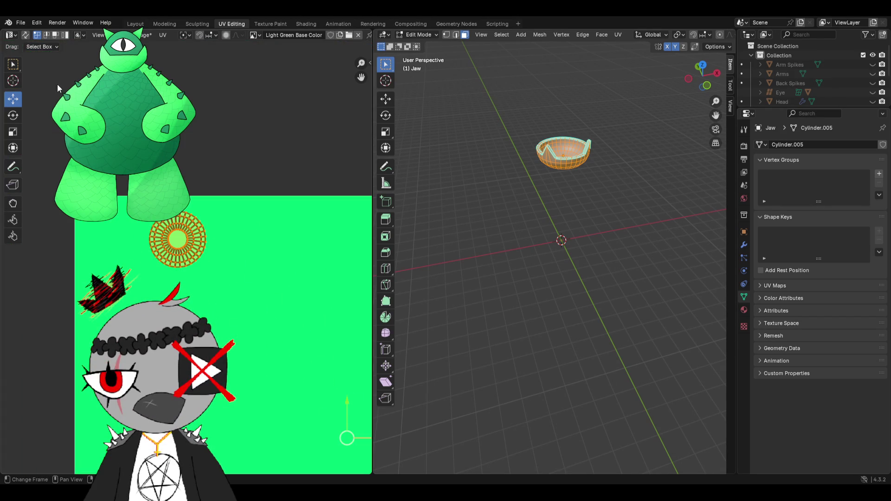
pyautogui.moveTo(483, 164); pyautogui.dragTo(502, 174, button='middle')
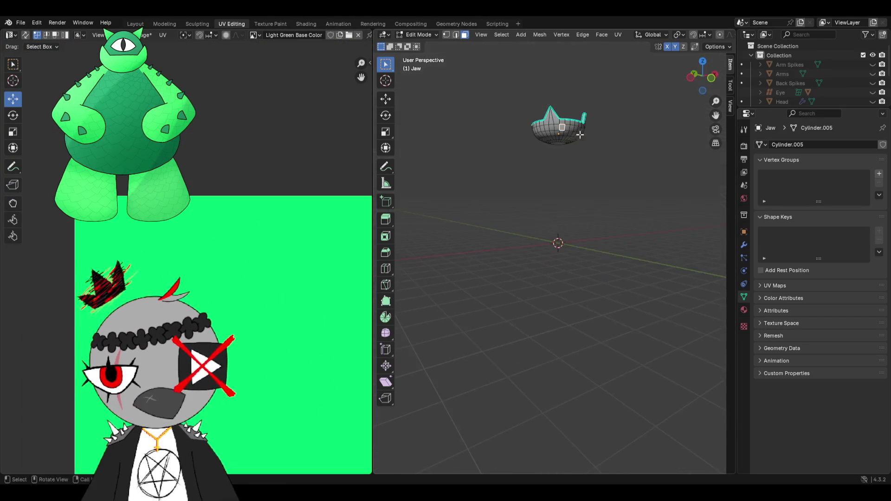
pyautogui.moveTo(457, 31); pyautogui.dragTo(599, 166)
pyautogui.moveTo(530, 209); pyautogui.dragTo(526, 223, button='middle')
pyautogui.press('a')
pyautogui.scroll(-3, 248, 306)
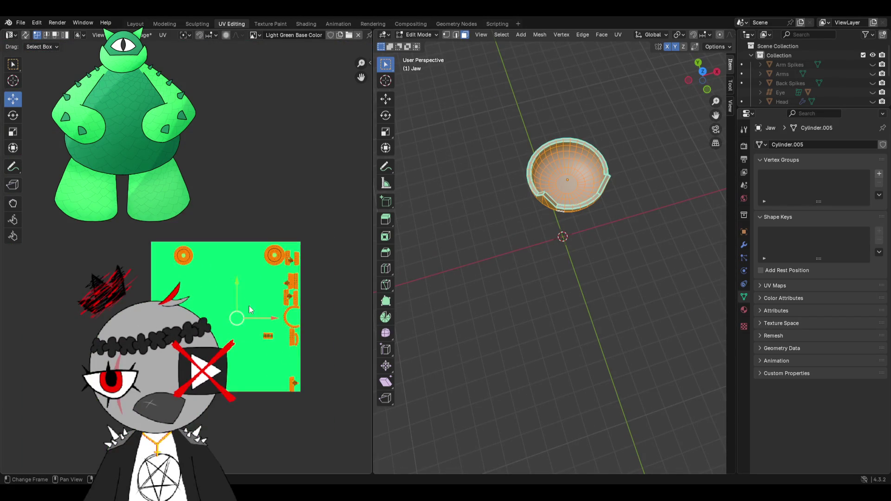
pyautogui.scroll(5, 191, 247)
pyautogui.moveTo(206, 228); pyautogui.dragTo(270, 313, button='middle')
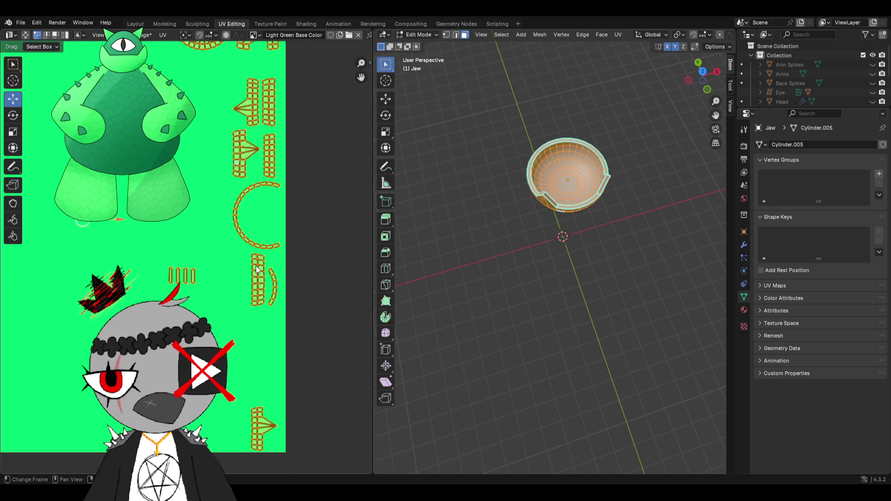
pyautogui.click(139, 23)
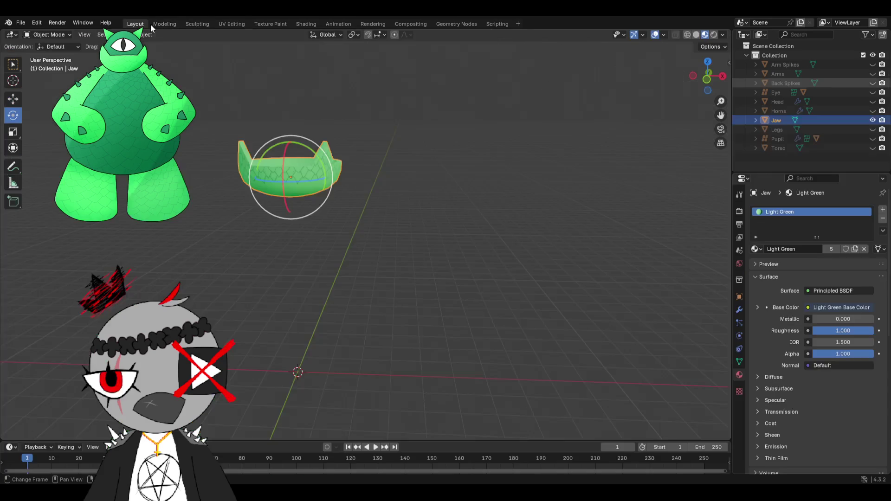
pyautogui.scroll(3, 376, 176)
pyautogui.scroll(3, 403, 184)
# - Deselect the jaw and reopen it in the Texture Paint workspace via UV Editing
pyautogui.click(411, 189)
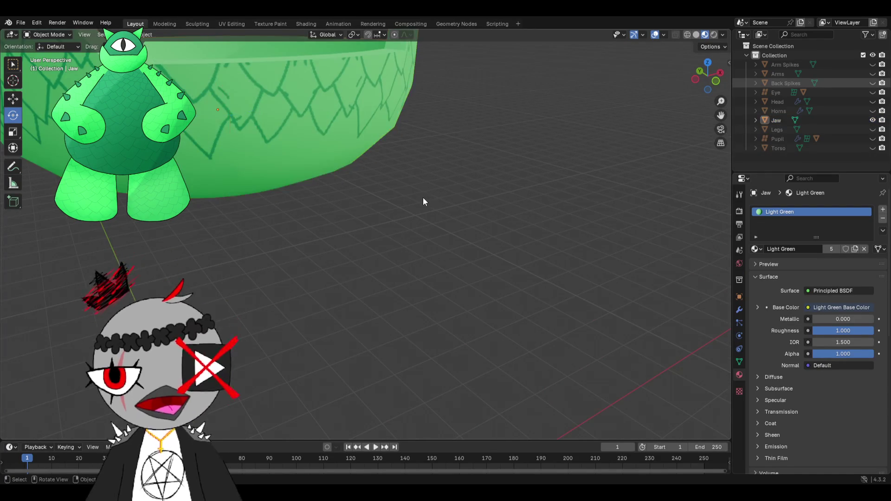
pyautogui.scroll(-4, 426, 197)
pyautogui.moveTo(385, 175); pyautogui.dragTo(368, 174, button='middle')
pyautogui.scroll(2, 400, 220)
pyautogui.moveTo(402, 221); pyautogui.dragTo(405, 223, button='middle')
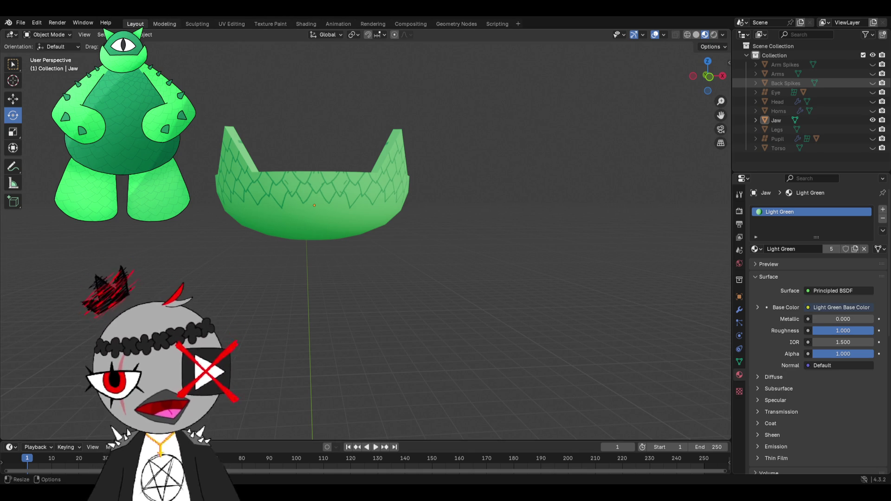
pyautogui.click(218, 23)
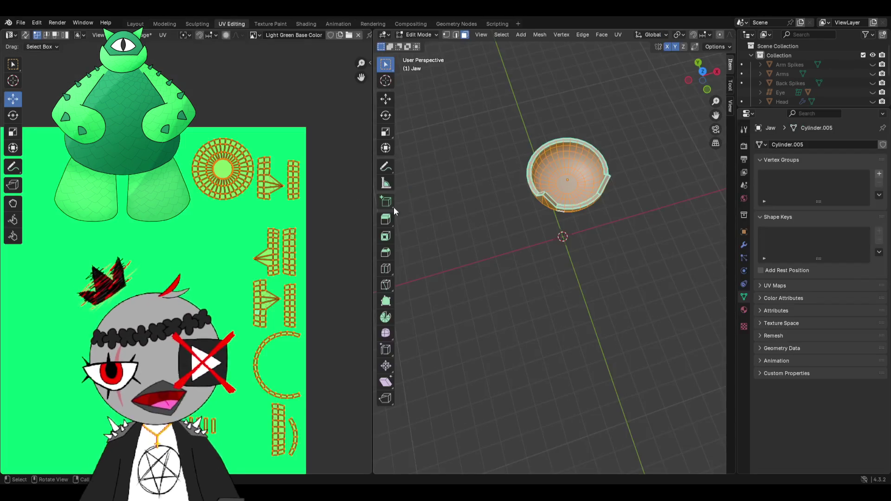
pyautogui.click(279, 23)
pyautogui.scroll(2, 508, 198)
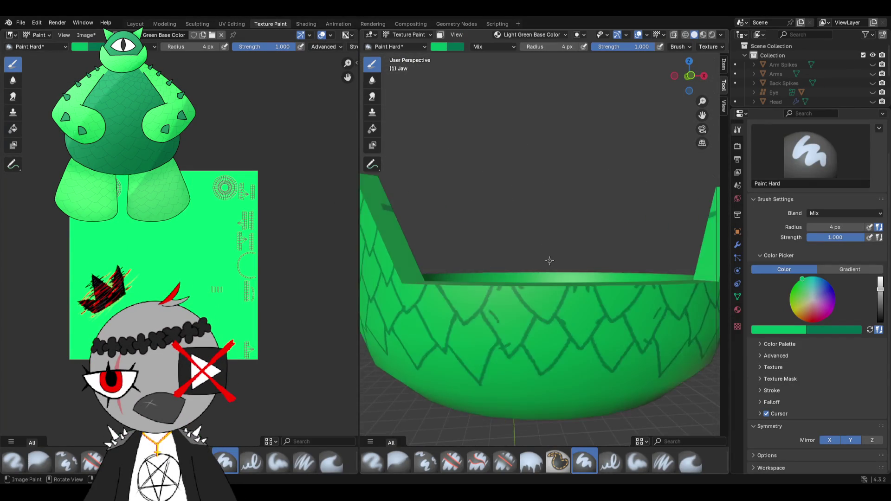
pyautogui.scroll(2, 515, 219)
pyautogui.scroll(2, 523, 240)
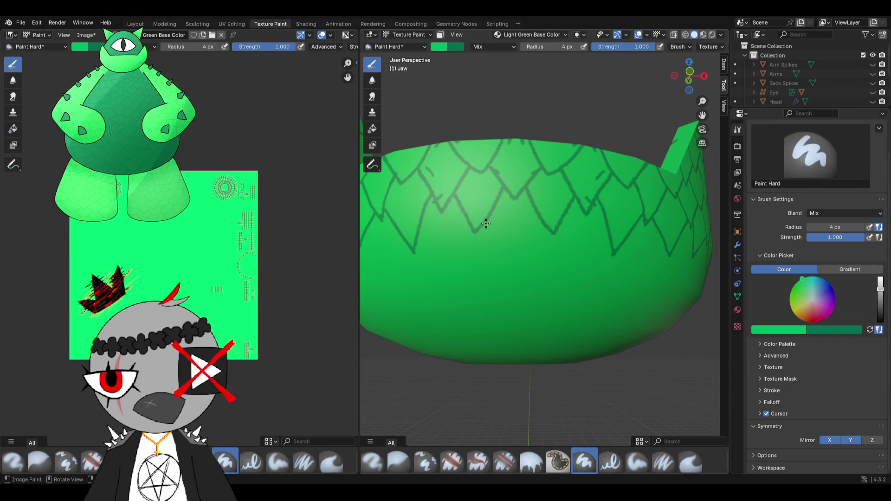
pyautogui.scroll(-2, 514, 277)
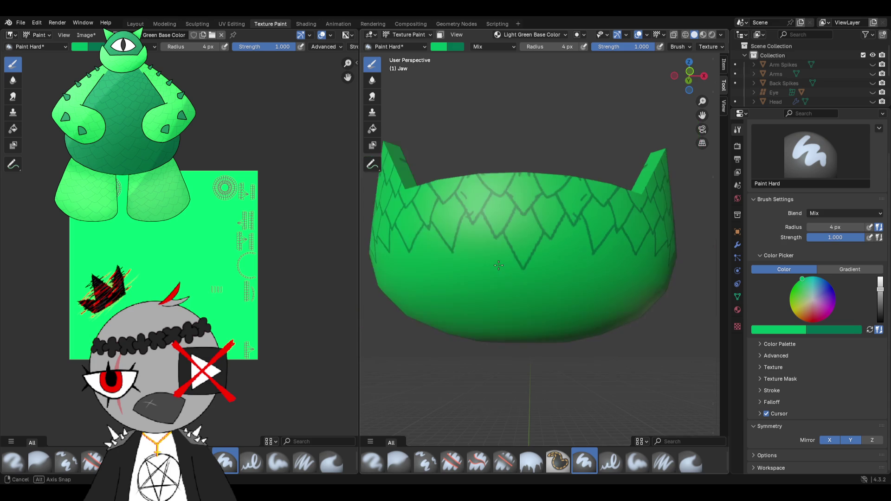
# - Paint V-shaped dark green scale outlines on the jaw's outer wall, checking them from several sides
pyautogui.moveTo(513, 276); pyautogui.dragTo(503, 228, button='middle')
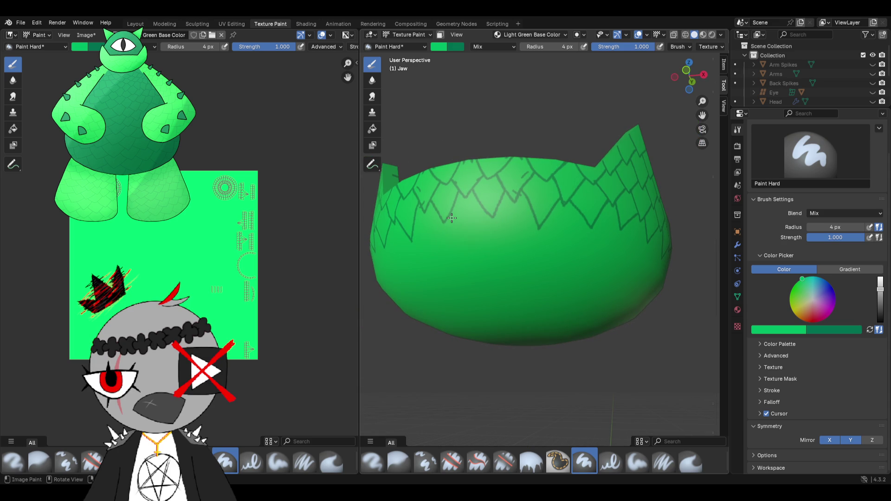
pyautogui.moveTo(458, 230); pyautogui.dragTo(496, 211)
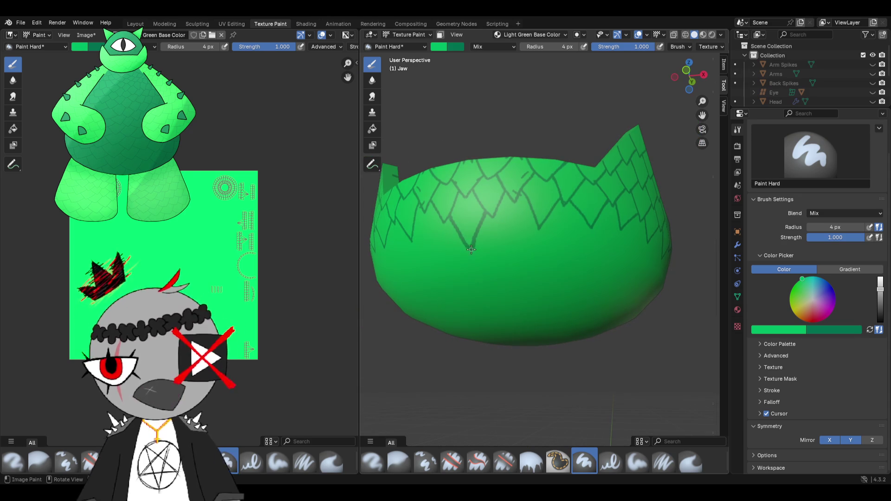
pyautogui.moveTo(521, 243); pyautogui.dragTo(531, 222)
pyautogui.moveTo(508, 245); pyautogui.dragTo(476, 247, button='middle')
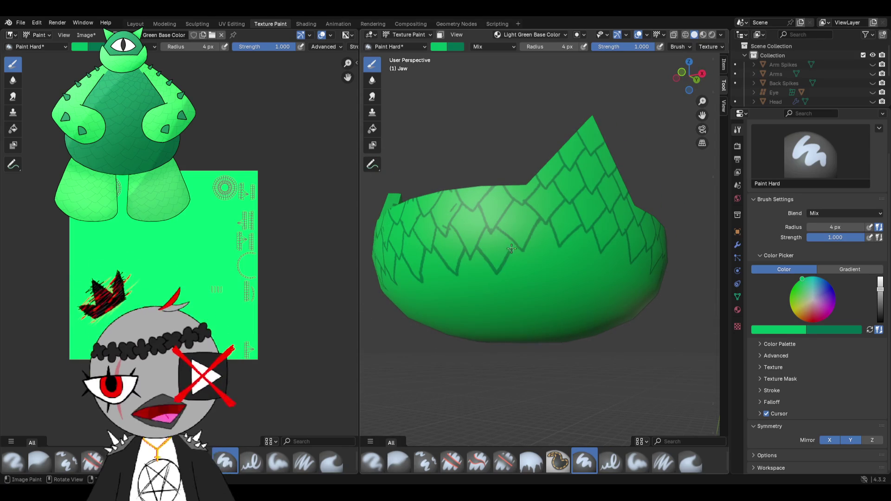
pyautogui.moveTo(512, 246)
pyautogui.mouseDown(button='middle')
pyautogui.moveTo(513, 255)
pyautogui.moveTo(499, 234)
pyautogui.mouseUp(button='middle')
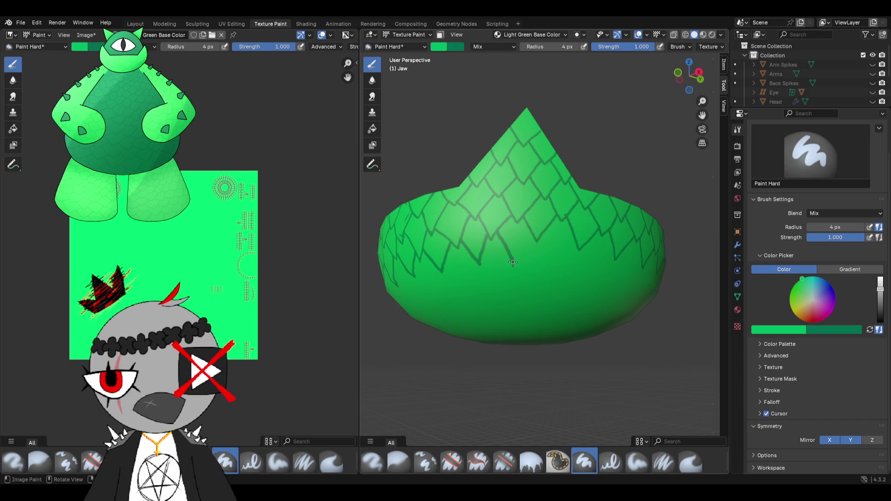
pyautogui.moveTo(522, 246)
pyautogui.mouseDown(button='middle')
pyautogui.moveTo(504, 236)
pyautogui.moveTo(518, 242)
pyautogui.mouseUp(button='middle')
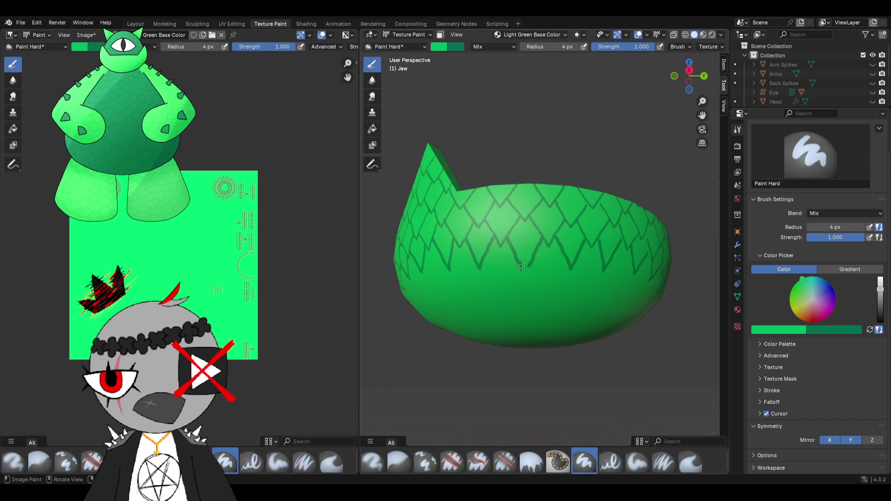
pyautogui.moveTo(480, 288)
pyautogui.mouseDown(button='middle')
pyautogui.moveTo(533, 315)
pyautogui.moveTo(532, 306)
pyautogui.mouseUp(button='middle')
pyautogui.scroll(-2, 501, 292)
pyautogui.scroll(-2, 502, 293)
pyautogui.scroll(5, 532, 307)
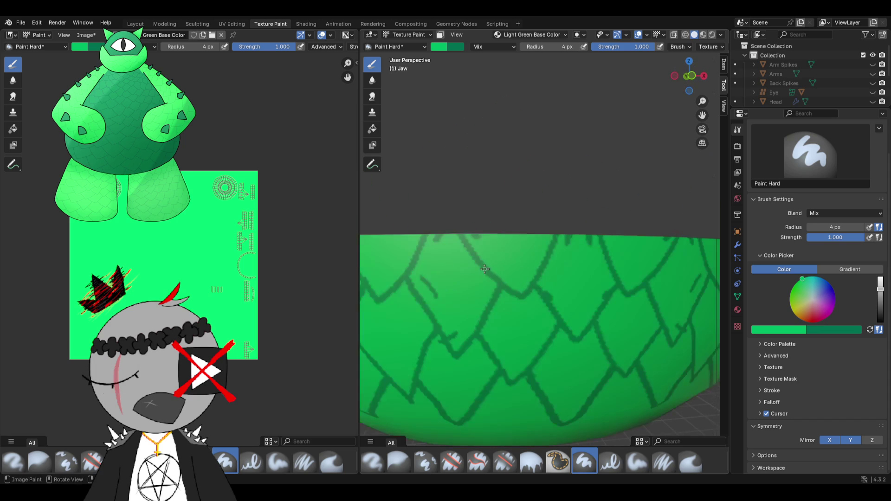
pyautogui.scroll(2, 532, 268)
pyautogui.scroll(-5, 532, 268)
pyautogui.moveTo(531, 268)
pyautogui.mouseDown(button='middle')
pyautogui.moveTo(546, 262)
pyautogui.moveTo(586, 300)
pyautogui.moveTo(557, 272)
pyautogui.mouseUp(button='middle')
pyautogui.scroll(1, 550, 275)
pyautogui.scroll(1, 553, 285)
pyautogui.scroll(3, 560, 302)
pyautogui.scroll(2, 539, 263)
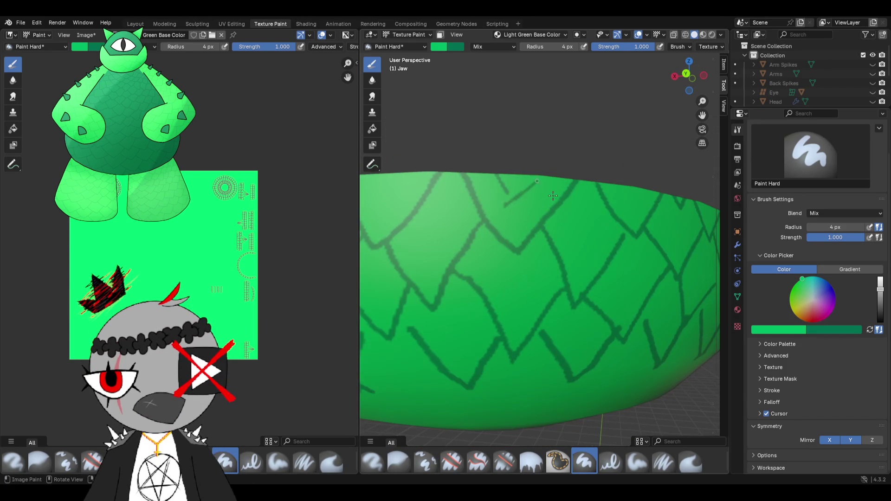
pyautogui.scroll(-5, 550, 193)
pyautogui.moveTo(550, 192)
pyautogui.mouseDown(button='middle')
pyautogui.moveTo(523, 228)
pyautogui.moveTo(613, 315)
pyautogui.mouseUp(button='middle')
pyautogui.scroll(4, 527, 234)
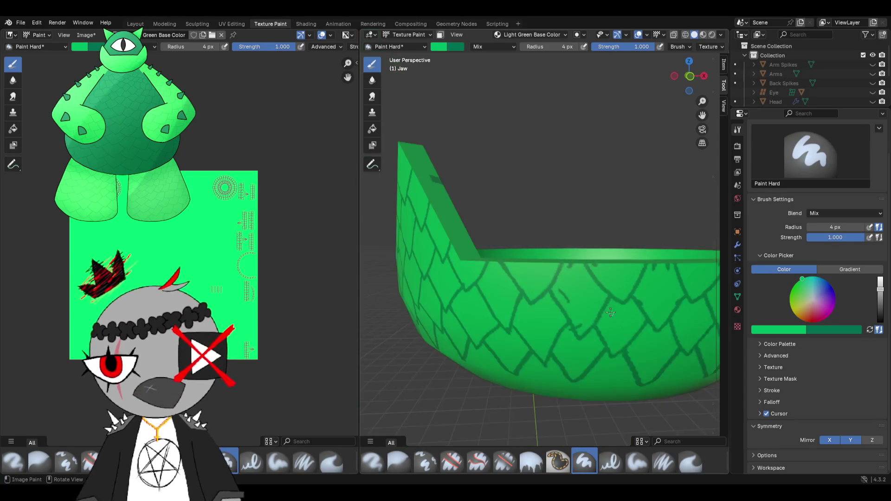
pyautogui.moveTo(517, 271); pyautogui.dragTo(688, 287, button='middle')
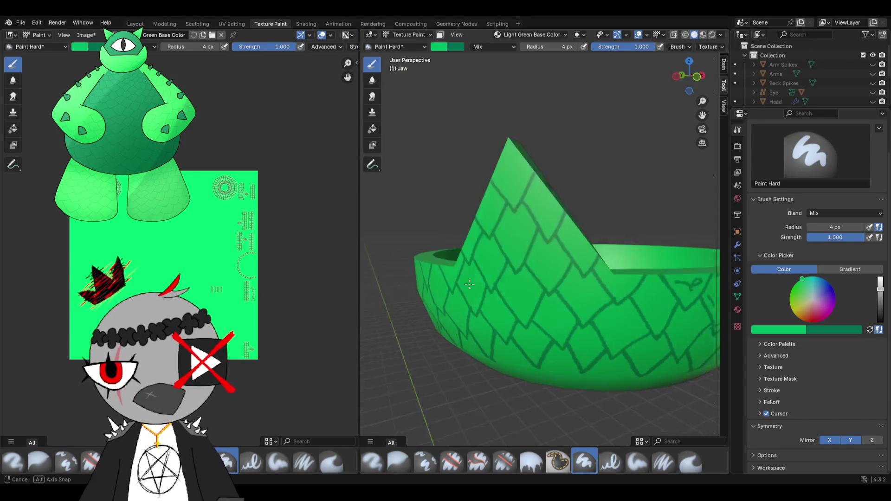
pyautogui.moveTo(630, 288)
pyautogui.mouseDown(button='middle')
pyautogui.moveTo(510, 277)
pyautogui.moveTo(563, 261)
pyautogui.mouseUp(button='middle')
pyautogui.scroll(-3, 510, 276)
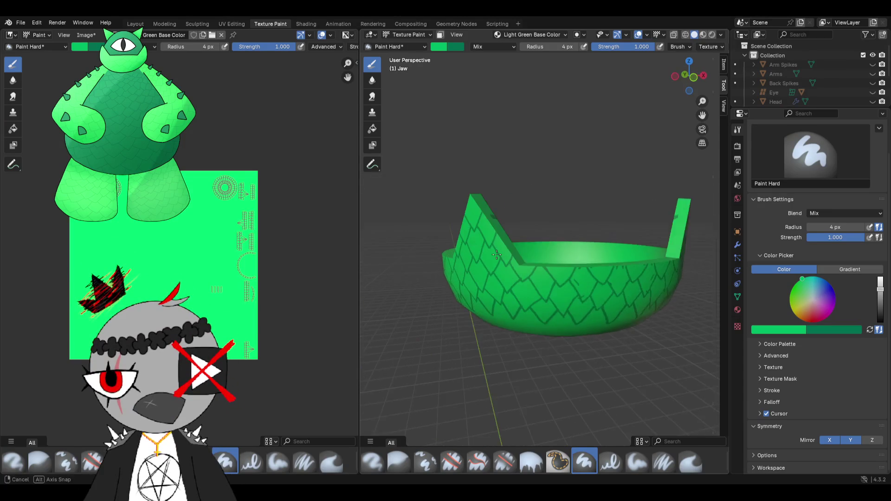
pyautogui.scroll(3, 563, 261)
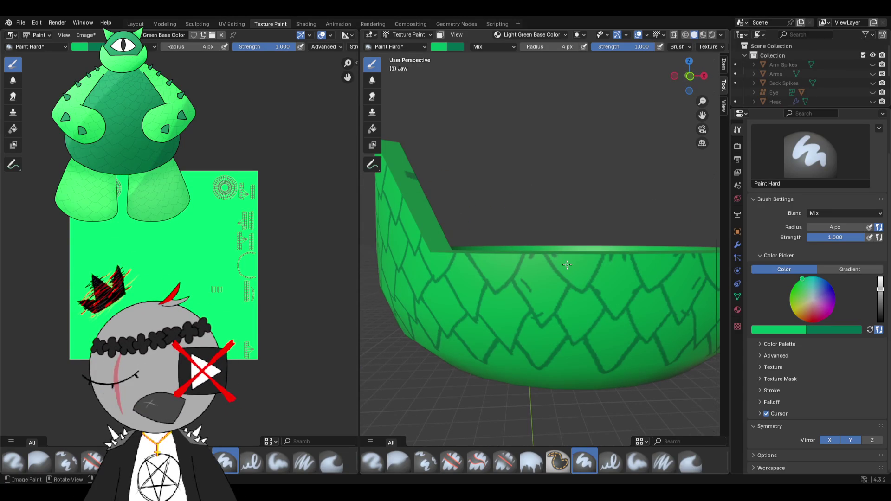
pyautogui.scroll(-2, 561, 262)
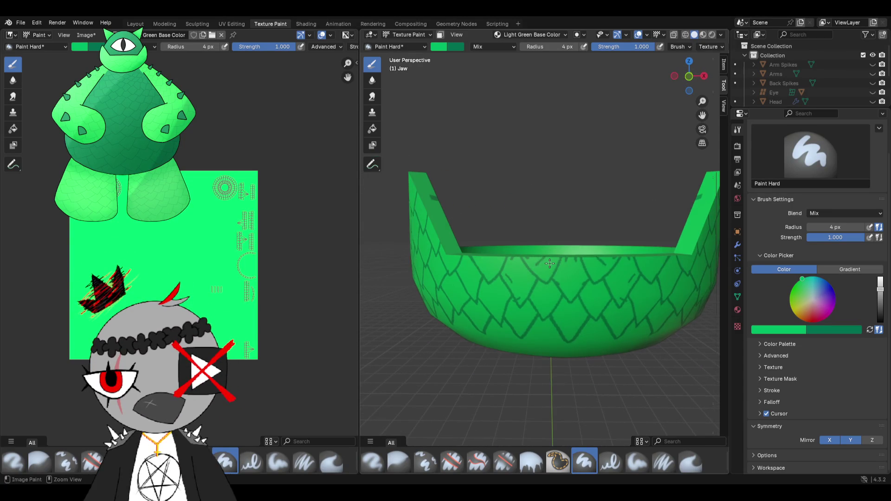
pyautogui.scroll(-3, 549, 263)
pyautogui.moveTo(549, 263)
pyautogui.mouseDown(button='middle')
pyautogui.moveTo(659, 281)
pyautogui.moveTo(495, 270)
pyautogui.mouseUp(button='middle')
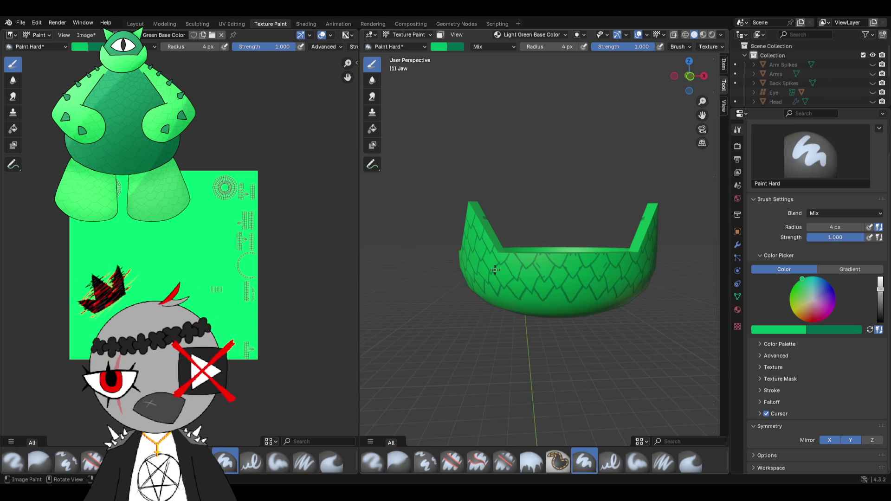
pyautogui.scroll(2, 494, 271)
pyautogui.moveTo(494, 270); pyautogui.dragTo(496, 239, button='middle')
pyautogui.scroll(2, 496, 242)
pyautogui.scroll(-3, 495, 241)
pyautogui.moveTo(501, 235)
pyautogui.mouseDown(button='middle')
pyautogui.moveTo(523, 220)
pyautogui.moveTo(527, 191)
pyautogui.mouseUp(button='middle')
# - Paint a row of dark green V-shaped scale outlines down the jaw wall
pyautogui.moveTo(523, 152); pyautogui.dragTo(537, 183)
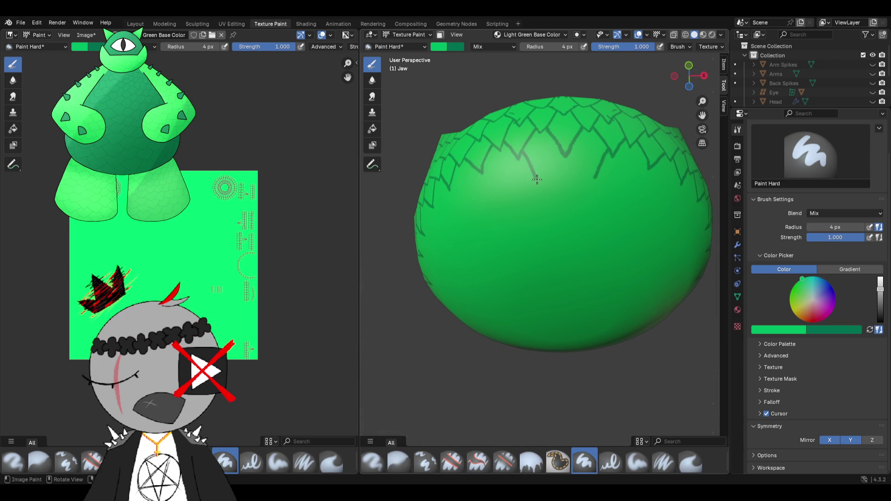
pyautogui.moveTo(561, 149); pyautogui.dragTo(540, 178)
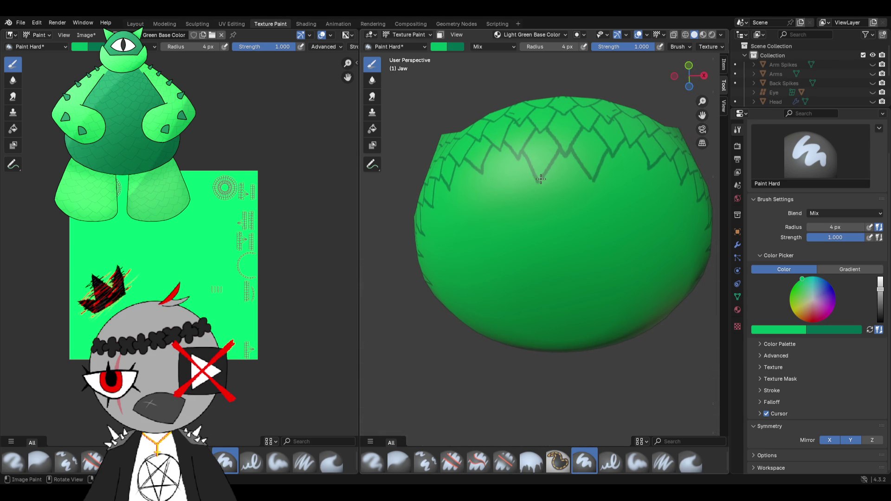
pyautogui.moveTo(517, 183); pyautogui.dragTo(532, 165, button='middle')
pyautogui.moveTo(519, 149); pyautogui.dragTo(538, 178)
pyautogui.moveTo(537, 178)
pyautogui.mouseDown(button='middle')
pyautogui.moveTo(526, 235)
pyautogui.moveTo(532, 245)
pyautogui.moveTo(565, 192)
pyautogui.moveTo(528, 151)
pyautogui.mouseUp(button='middle')
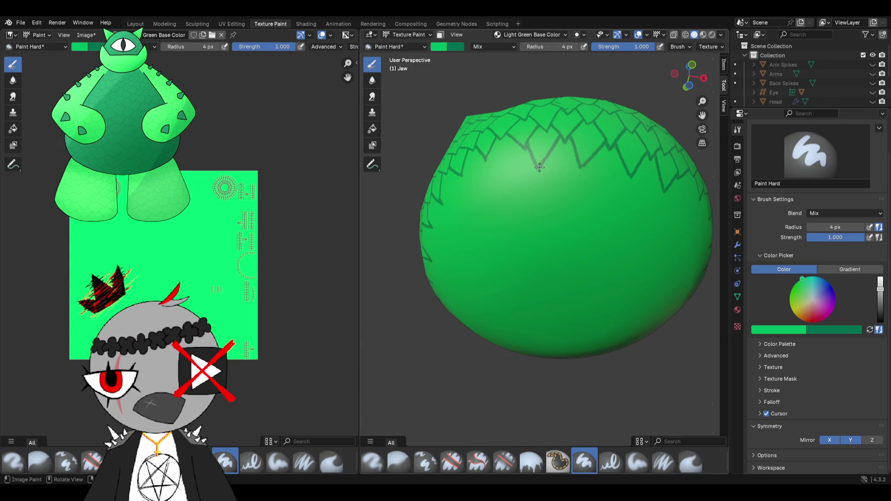
# - Undo two misplaced strokes, redraw the outline near the top and add another V on the underside
pyautogui.moveTo(549, 160); pyautogui.dragTo(528, 132, button='middle')
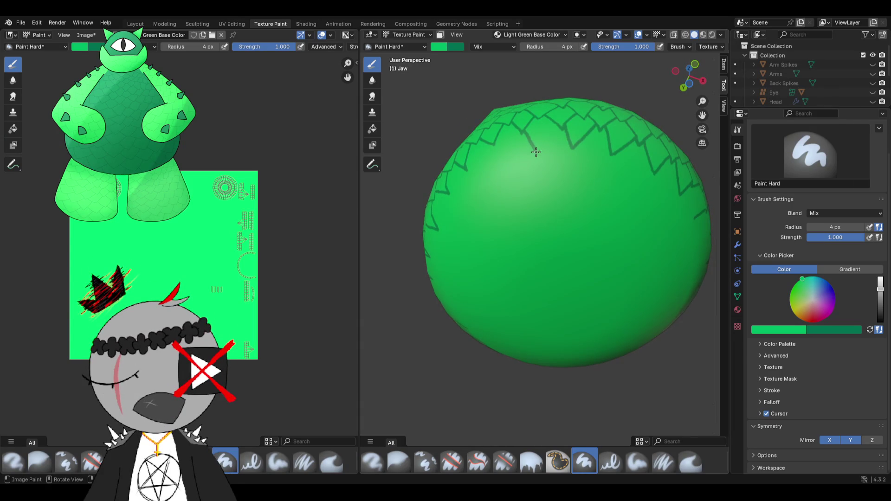
pyautogui.hotkey('ctrl', 'z')
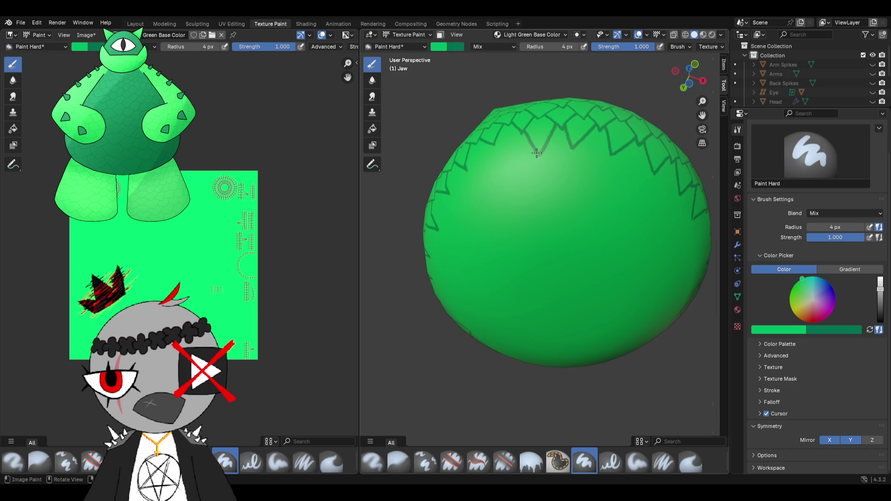
pyautogui.hotkey('ctrl', 'z')
pyautogui.scroll(2, 557, 139)
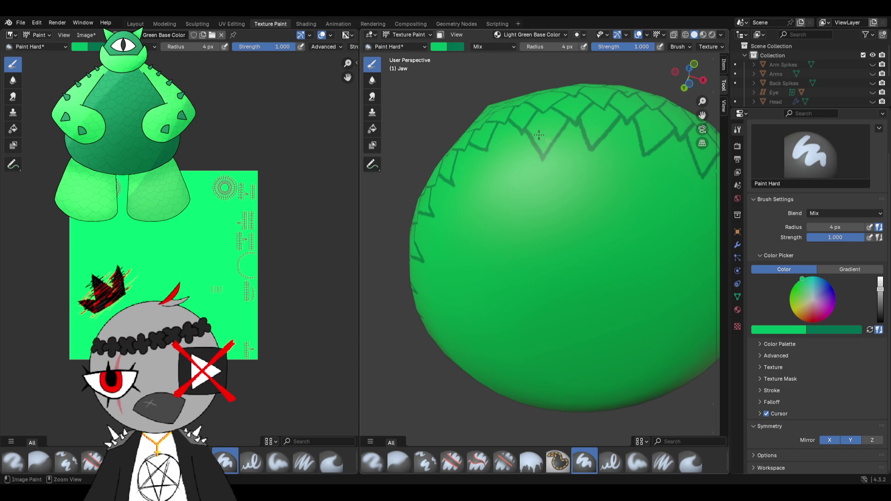
pyautogui.moveTo(523, 126); pyautogui.dragTo(557, 161)
pyautogui.moveTo(517, 172)
pyautogui.mouseDown(button='middle')
pyautogui.moveTo(501, 174)
pyautogui.moveTo(481, 211)
pyautogui.moveTo(539, 145)
pyautogui.mouseUp(button='middle')
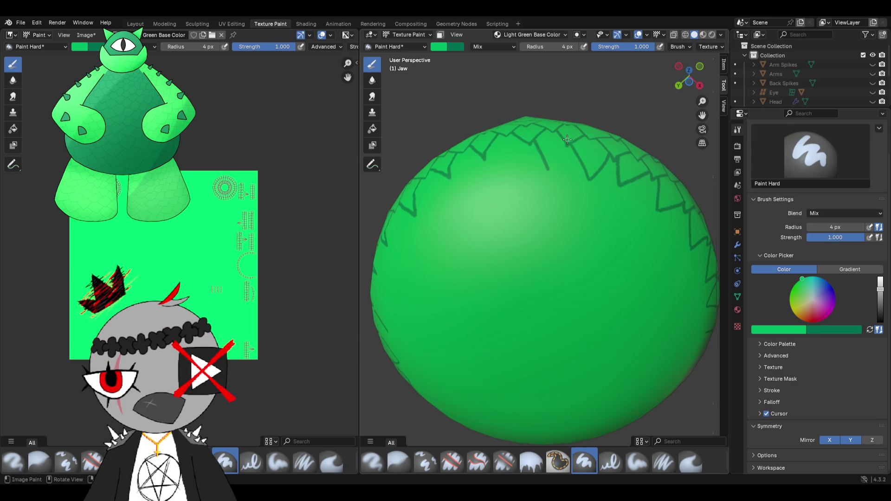
pyautogui.moveTo(486, 179); pyautogui.dragTo(544, 152, button='middle')
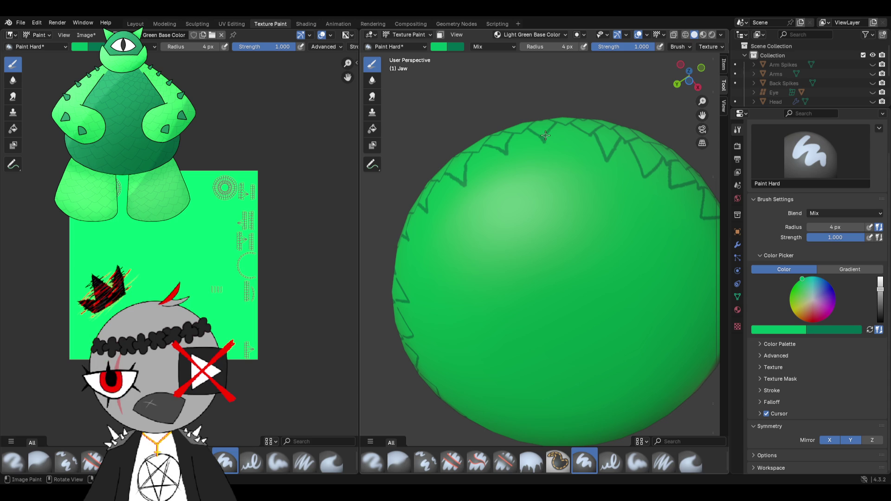
pyautogui.moveTo(559, 154); pyautogui.dragTo(572, 173)
pyautogui.moveTo(584, 132); pyautogui.dragTo(572, 172)
pyautogui.moveTo(572, 172)
pyautogui.mouseDown(button='middle')
pyautogui.moveTo(552, 197)
pyautogui.moveTo(537, 251)
pyautogui.moveTo(513, 264)
pyautogui.moveTo(511, 283)
pyautogui.moveTo(490, 204)
pyautogui.moveTo(576, 286)
pyautogui.moveTo(530, 205)
pyautogui.moveTo(569, 122)
pyautogui.mouseUp(button='middle')
pyautogui.scroll(-3, 546, 209)
pyautogui.scroll(6, 544, 230)
pyautogui.scroll(-5, 537, 251)
pyautogui.scroll(2, 537, 251)
pyautogui.scroll(-3, 511, 283)
pyautogui.scroll(2, 511, 283)
pyautogui.scroll(2, 494, 223)
pyautogui.scroll(5, 530, 206)
pyautogui.scroll(-4, 530, 205)
pyautogui.scroll(4, 569, 122)
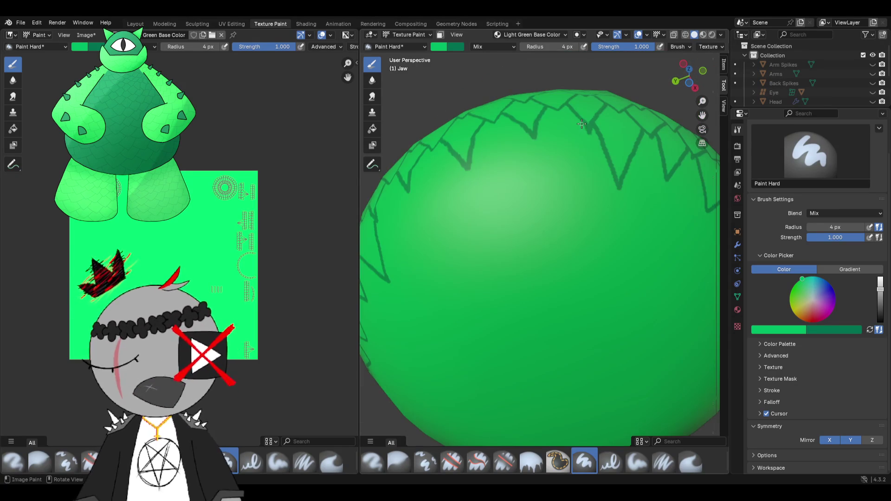
pyautogui.scroll(-2, 572, 152)
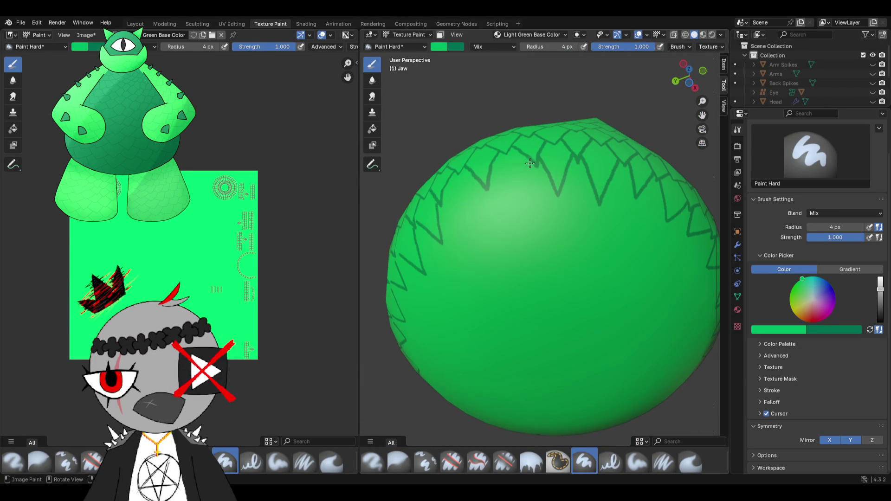
# - Paint dark tooth outlines on the jaw, undoing overly long strokes and repainting them shorter
pyautogui.moveTo(531, 161); pyautogui.dragTo(527, 203)
pyautogui.moveTo(471, 227); pyautogui.dragTo(509, 192)
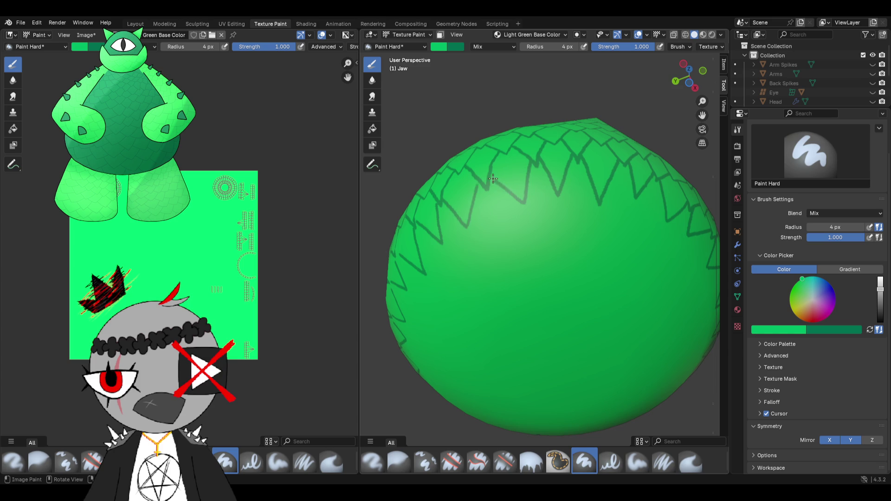
pyautogui.moveTo(500, 203); pyautogui.dragTo(543, 195, button='middle')
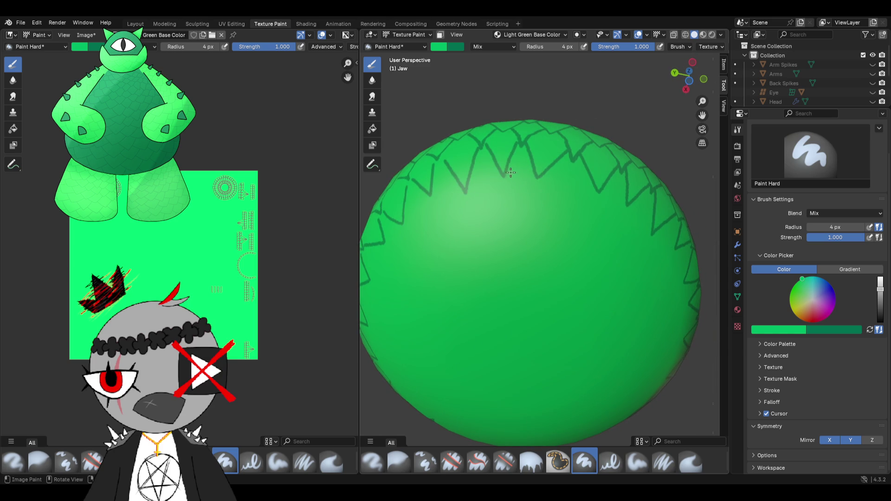
pyautogui.moveTo(511, 172)
pyautogui.mouseDown()
pyautogui.moveTo(538, 171)
pyautogui.moveTo(517, 202)
pyautogui.moveTo(529, 179)
pyautogui.moveTo(551, 215)
pyautogui.mouseUp()
pyautogui.hotkey('ctrl', 'z')
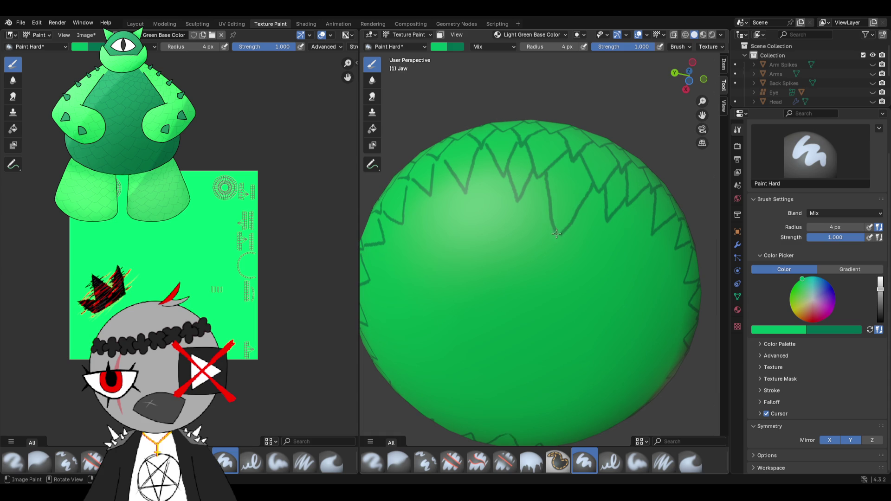
pyautogui.hotkey('ctrl', 'z')
pyautogui.moveTo(545, 167); pyautogui.dragTo(562, 218)
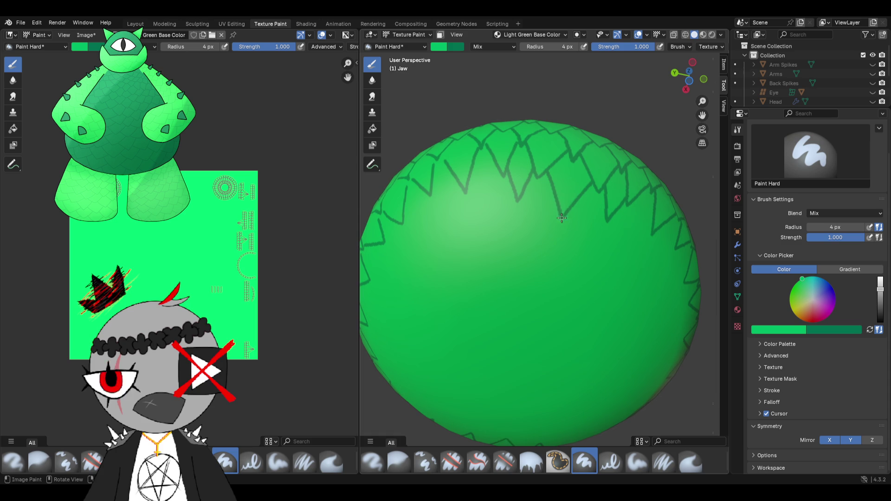
pyautogui.moveTo(500, 222); pyautogui.dragTo(537, 204, button='middle')
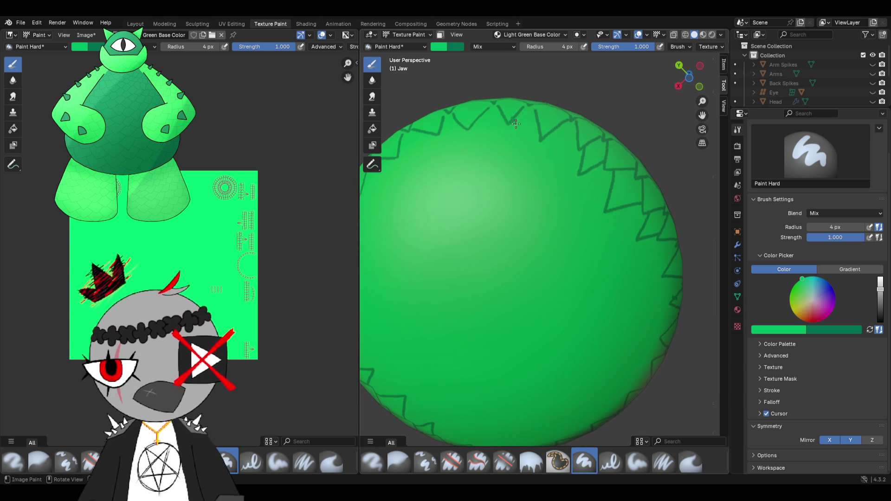
pyautogui.hotkey('ctrl', 'z')
# - Paint a zigzag row of tooth strokes along the jaw's top edge
pyautogui.moveTo(514, 118); pyautogui.dragTo(552, 135)
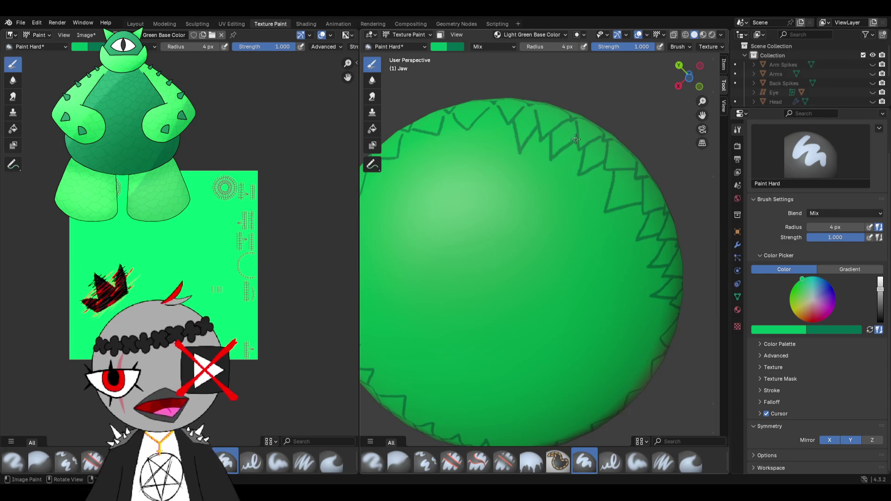
pyautogui.keyDown('shift'); pyautogui.moveTo(505, 175); pyautogui.dragTo(538, 184, button='middle'); pyautogui.keyUp('shift')
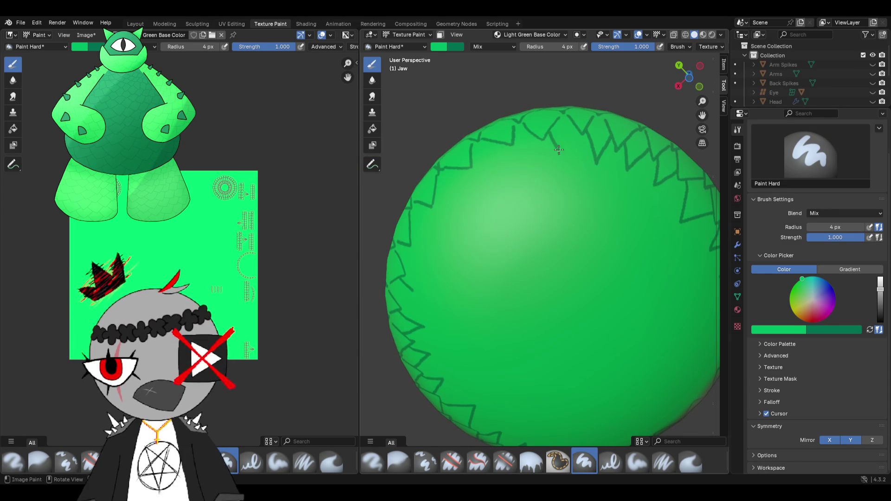
pyautogui.moveTo(563, 160); pyautogui.dragTo(568, 143)
pyautogui.moveTo(570, 131); pyautogui.dragTo(520, 150, button='middle')
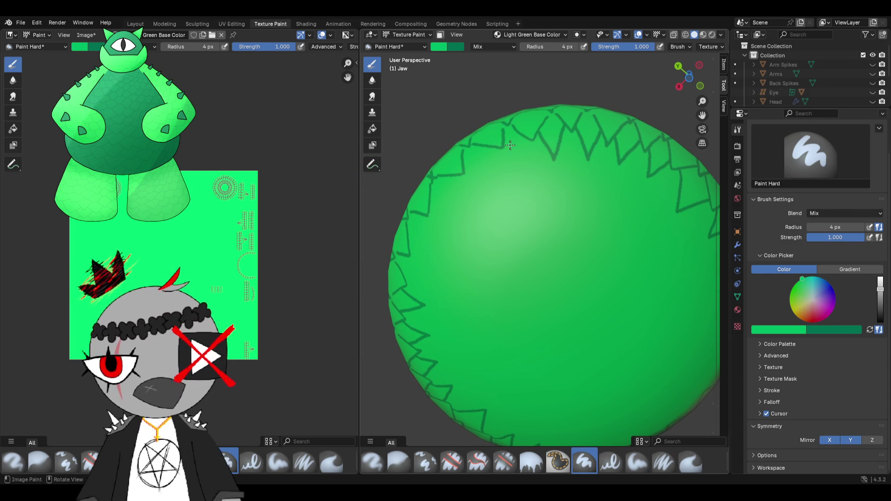
pyautogui.moveTo(505, 143)
pyautogui.mouseDown()
pyautogui.moveTo(528, 169)
pyautogui.moveTo(530, 136)
pyautogui.mouseUp()
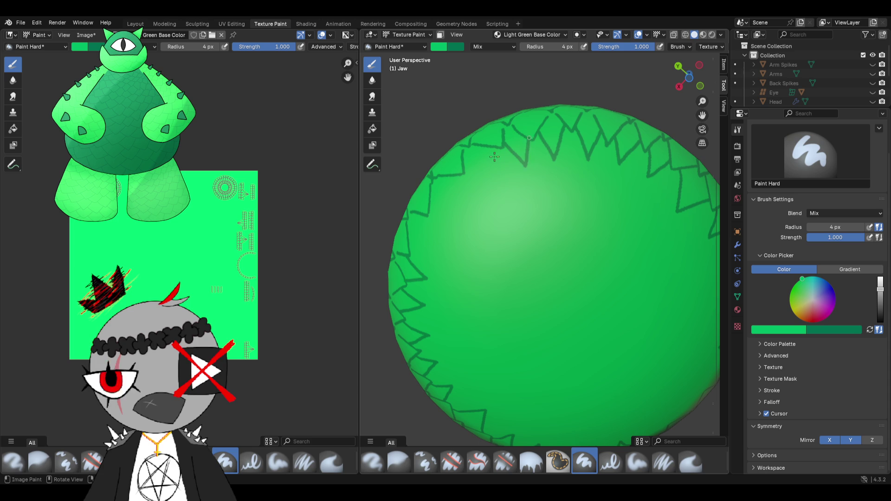
pyautogui.moveTo(487, 184); pyautogui.dragTo(494, 154)
pyautogui.moveTo(479, 187)
pyautogui.mouseDown(button='middle')
pyautogui.moveTo(497, 195)
pyautogui.moveTo(484, 160)
pyautogui.mouseUp(button='middle')
pyautogui.moveTo(480, 145); pyautogui.dragTo(502, 170)
pyautogui.scroll(-4, 502, 197)
pyautogui.moveTo(508, 253)
pyautogui.mouseDown(button='middle')
pyautogui.moveTo(522, 348)
pyautogui.moveTo(525, 249)
pyautogui.moveTo(583, 278)
pyautogui.moveTo(633, 280)
pyautogui.moveTo(607, 275)
pyautogui.mouseUp(button='middle')
pyautogui.scroll(3, 525, 250)
pyautogui.scroll(2, 607, 276)
pyautogui.scroll(5, 607, 276)
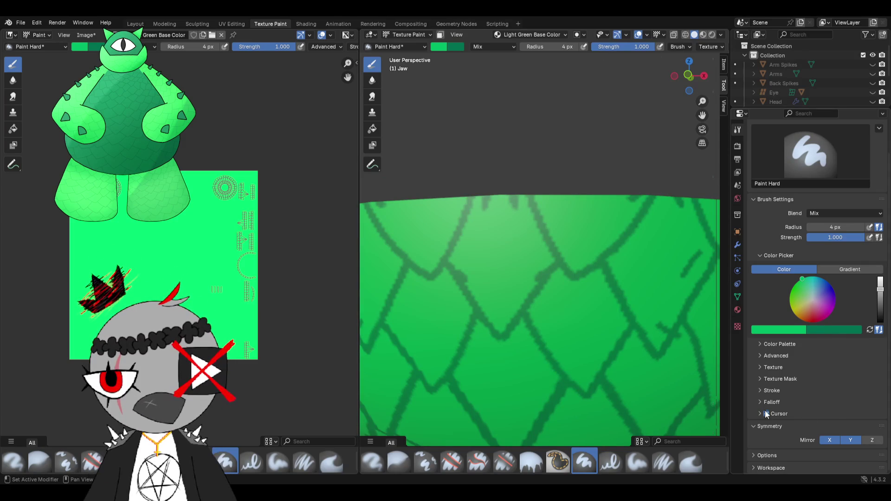
# - Disable X and Y mirror painting and check the brush colour swatch
pyautogui.click(840, 443)
pyautogui.scroll(-6, 507, 306)
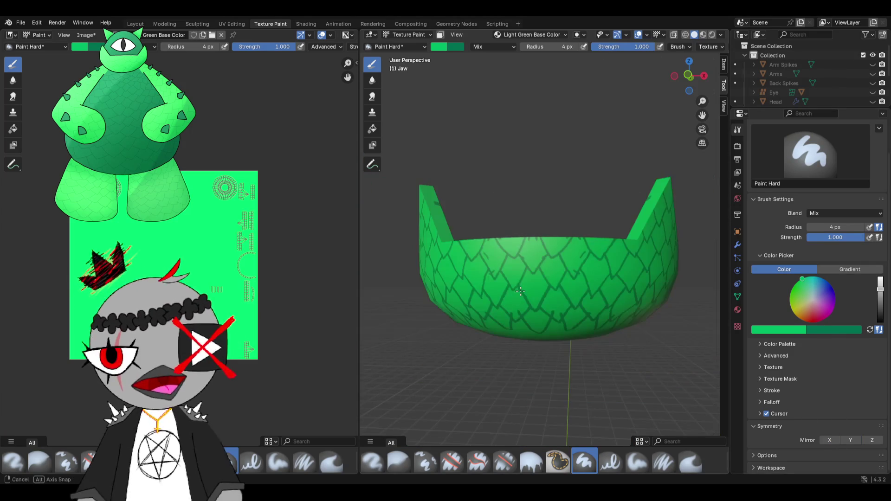
pyautogui.scroll(1, 525, 290)
pyautogui.moveTo(524, 290); pyautogui.dragTo(525, 278, button='middle')
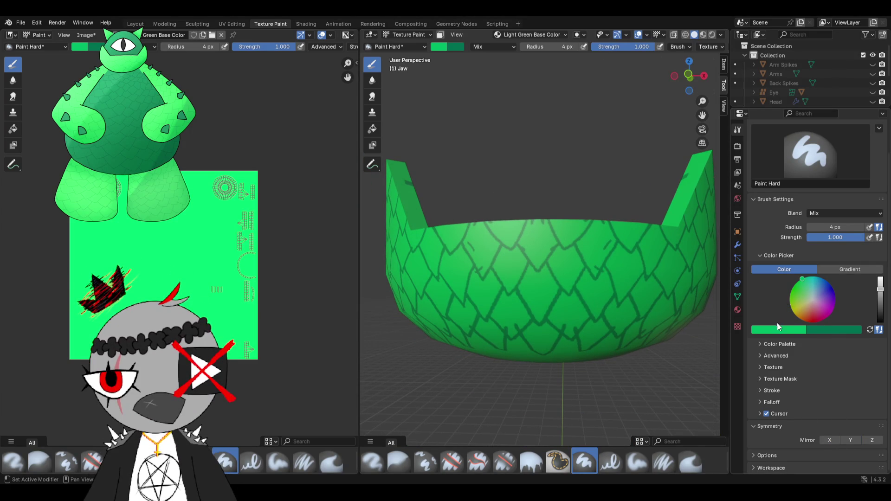
pyautogui.click(446, 47)
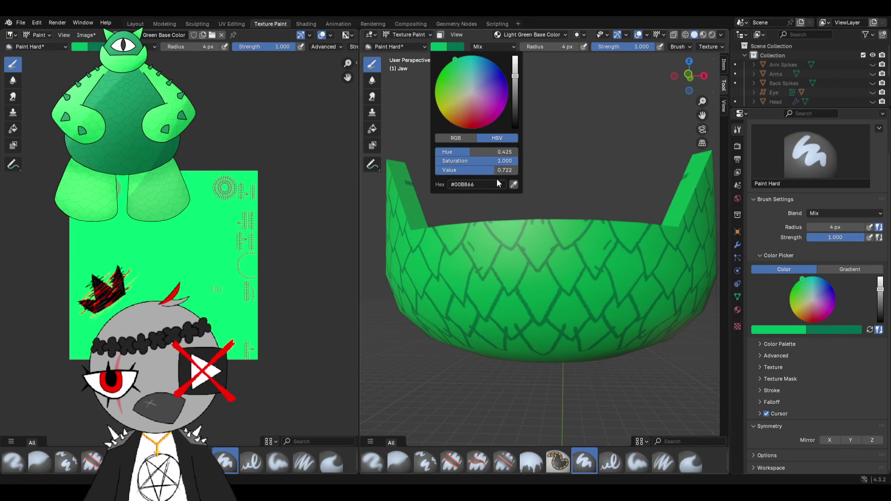
pyautogui.scroll(5, 432, 216)
pyautogui.scroll(3, 445, 234)
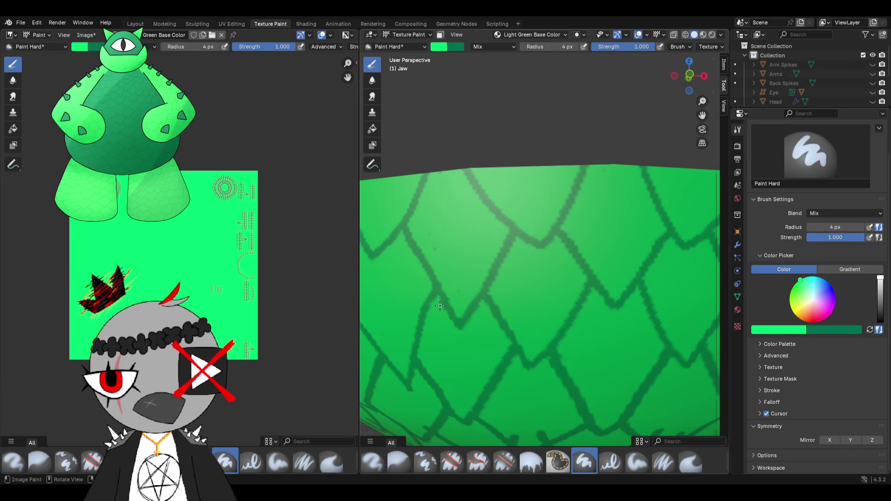
pyautogui.scroll(-3, 544, 280)
pyautogui.scroll(-1, 516, 279)
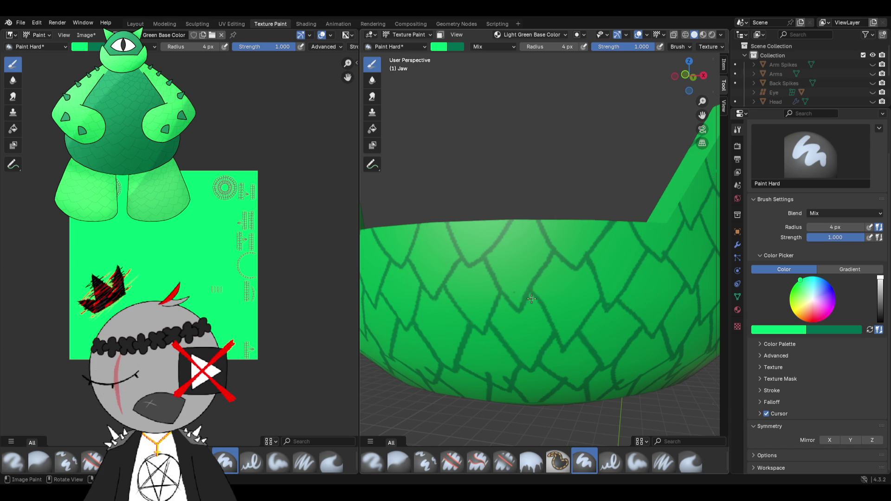
pyautogui.scroll(-5, 530, 307)
# - Re-enable X mirror painting and inspect the scaled jaw from several angles
pyautogui.moveTo(530, 307)
pyautogui.mouseDown(button='middle')
pyautogui.moveTo(512, 257)
pyautogui.moveTo(532, 169)
pyautogui.mouseUp(button='middle')
pyautogui.scroll(6, 531, 169)
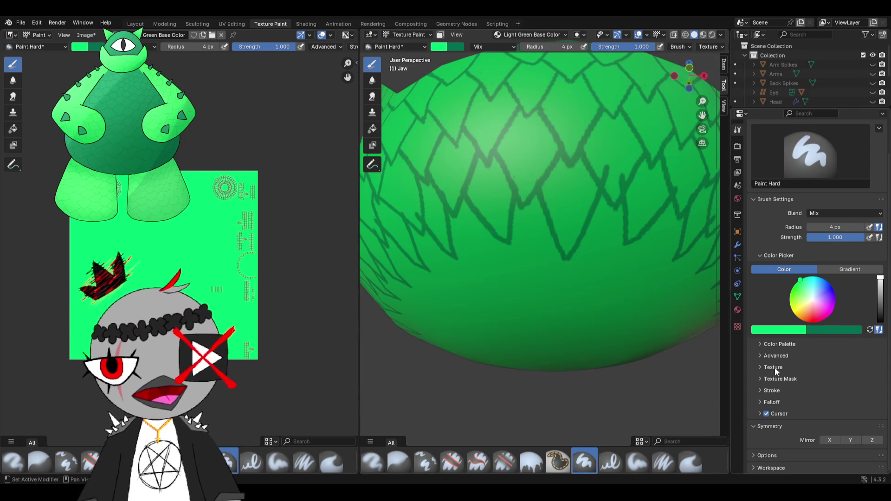
pyautogui.click(836, 441)
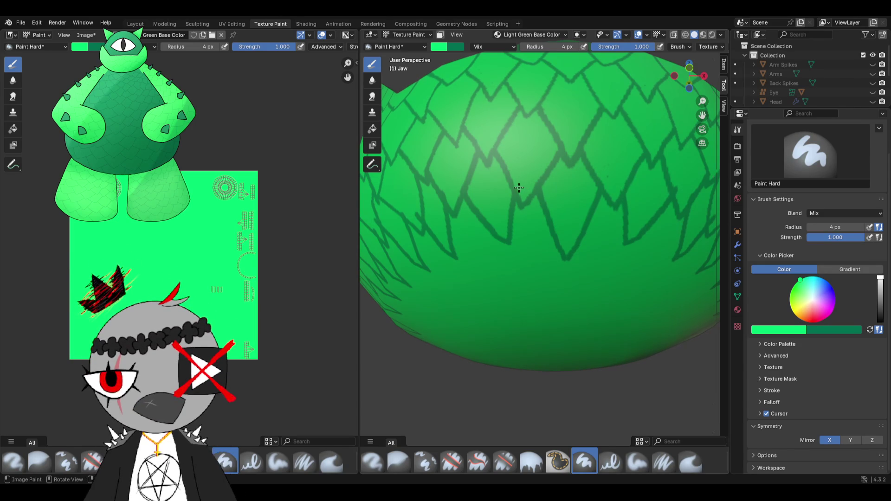
pyautogui.moveTo(527, 181); pyautogui.dragTo(542, 196, button='middle')
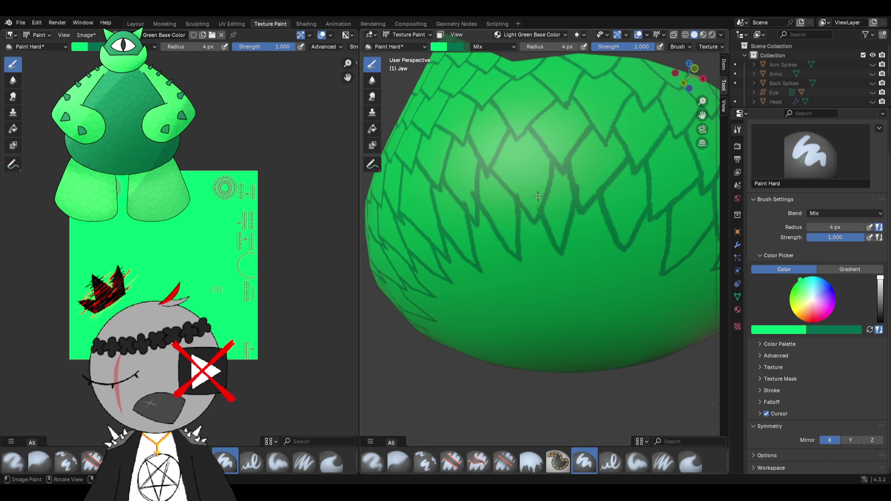
pyautogui.moveTo(539, 187); pyautogui.dragTo(595, 184, button='middle')
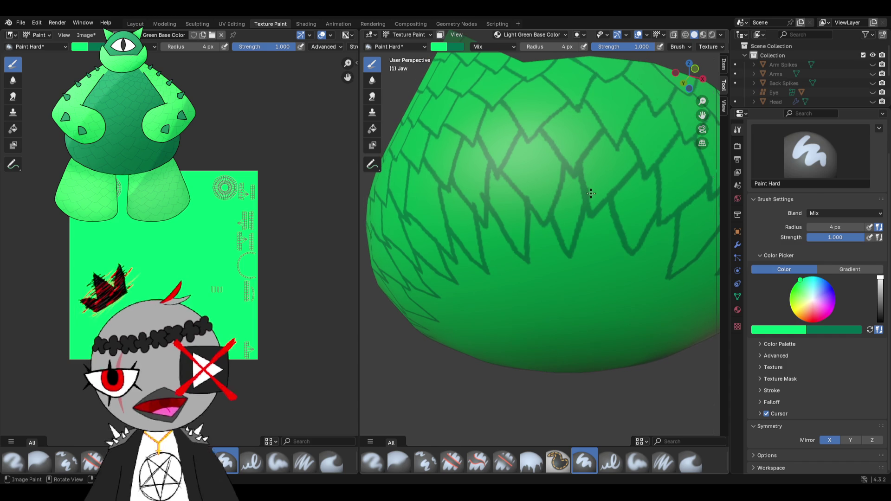
pyautogui.moveTo(473, 188)
pyautogui.mouseDown(button='middle')
pyautogui.moveTo(522, 180)
pyautogui.moveTo(544, 190)
pyautogui.mouseUp(button='middle')
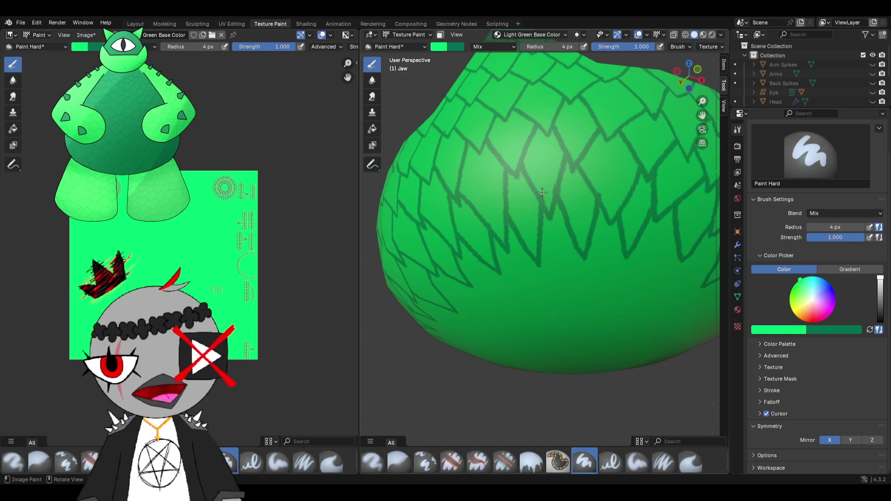
pyautogui.scroll(-3, 531, 200)
pyautogui.moveTo(531, 200)
pyautogui.mouseDown(button='middle')
pyautogui.moveTo(606, 229)
pyautogui.moveTo(577, 238)
pyautogui.moveTo(566, 279)
pyautogui.moveTo(605, 212)
pyautogui.mouseUp(button='middle')
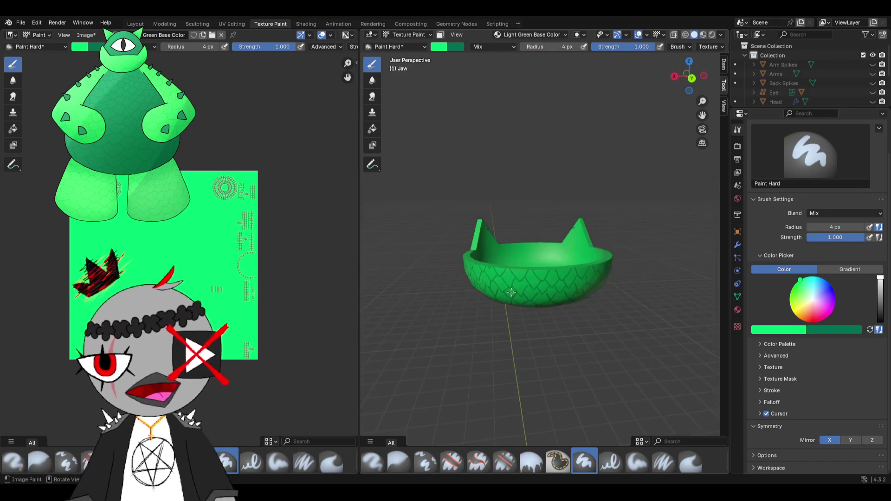
pyautogui.scroll(5, 605, 211)
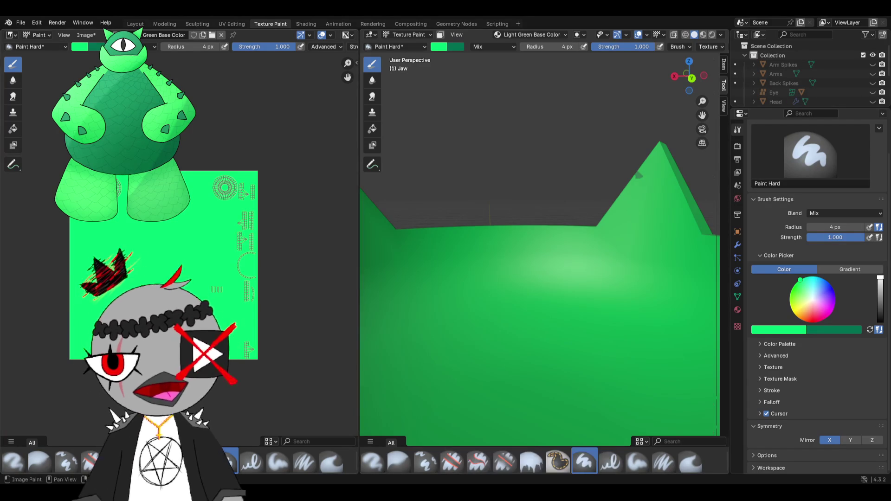
pyautogui.moveTo(627, 241)
pyautogui.mouseDown(button='middle')
pyautogui.moveTo(615, 244)
pyautogui.moveTo(600, 200)
pyautogui.mouseUp(button='middle')
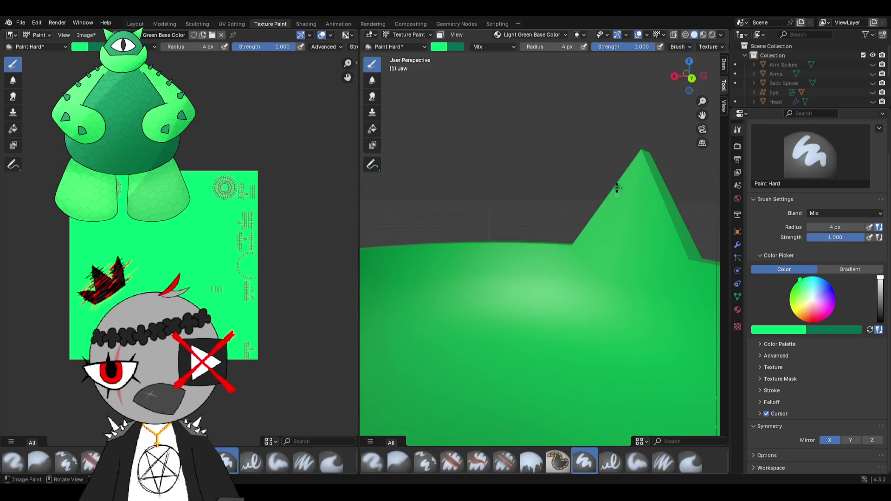
pyautogui.scroll(-5, 589, 203)
pyautogui.moveTo(589, 203)
pyautogui.mouseDown(button='middle')
pyautogui.moveTo(596, 232)
pyautogui.moveTo(538, 249)
pyautogui.mouseUp(button='middle')
pyautogui.scroll(-3, 592, 216)
pyautogui.scroll(3, 539, 249)
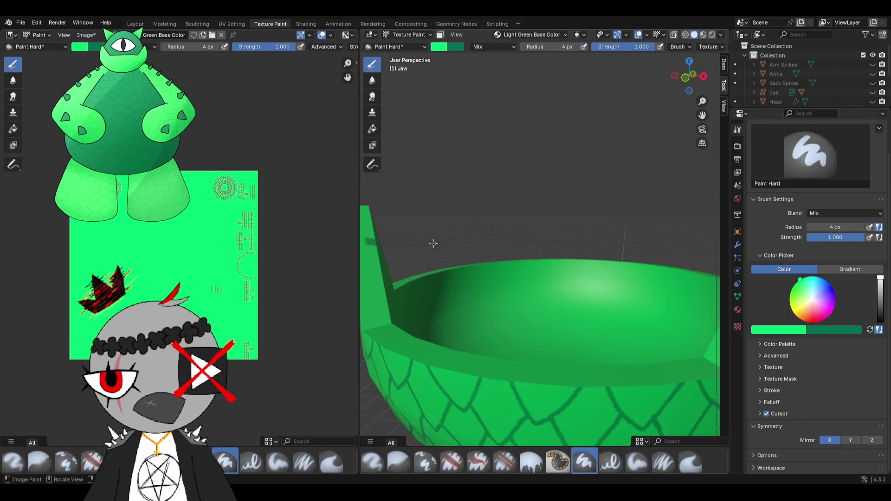
pyautogui.scroll(-1, 458, 261)
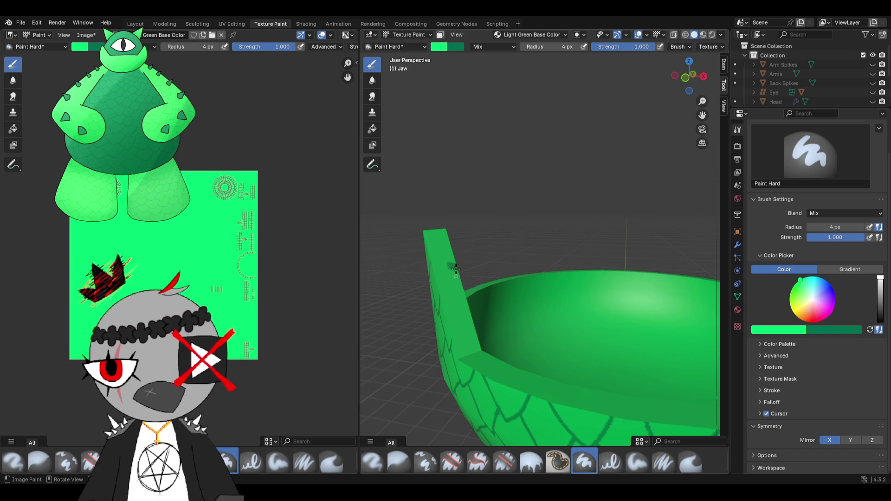
pyautogui.scroll(-3, 522, 255)
pyautogui.moveTo(522, 256)
pyautogui.mouseDown(button='middle')
pyautogui.moveTo(536, 259)
pyautogui.moveTo(630, 221)
pyautogui.mouseUp(button='middle')
pyautogui.scroll(2, 536, 259)
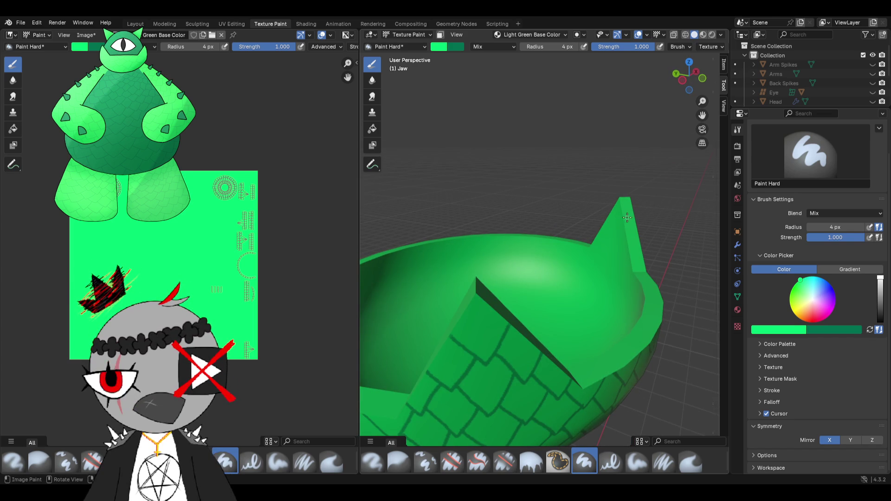
pyautogui.scroll(-2, 600, 228)
pyautogui.moveTo(599, 228)
pyautogui.mouseDown(button='middle')
pyautogui.moveTo(541, 216)
pyautogui.moveTo(514, 178)
pyautogui.mouseUp(button='middle')
pyautogui.scroll(-2, 513, 178)
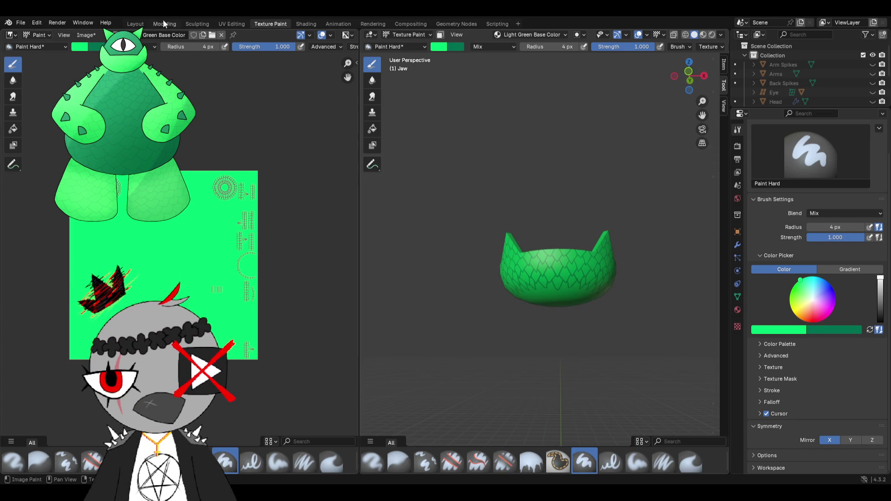
# - Unhide all monster parts (Alt+H), select the Arms object and enter the Texture Paint workspace
pyautogui.click(140, 23)
pyautogui.scroll(-2, 320, 111)
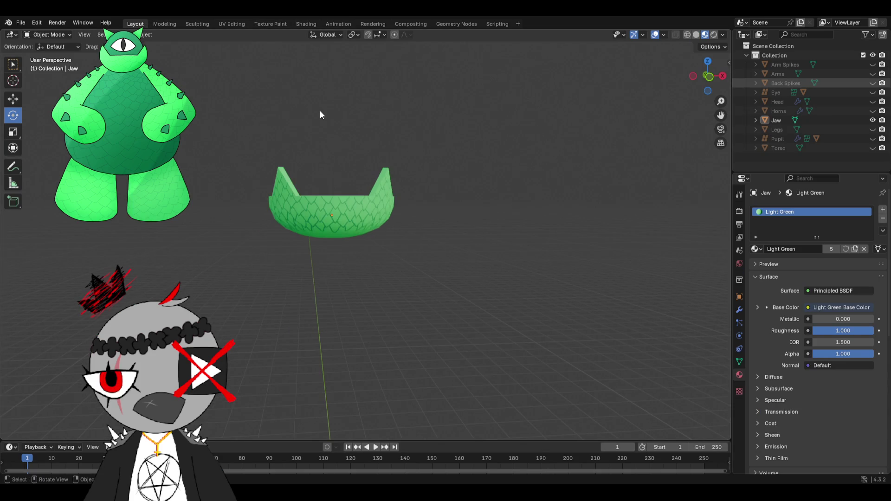
pyautogui.hotkey('alt', 'h')
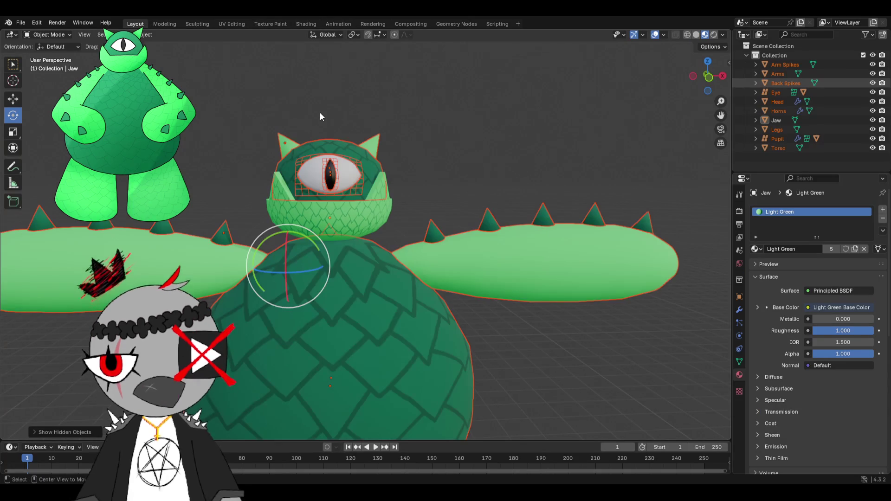
pyautogui.scroll(-3, 446, 215)
pyautogui.scroll(4, 471, 218)
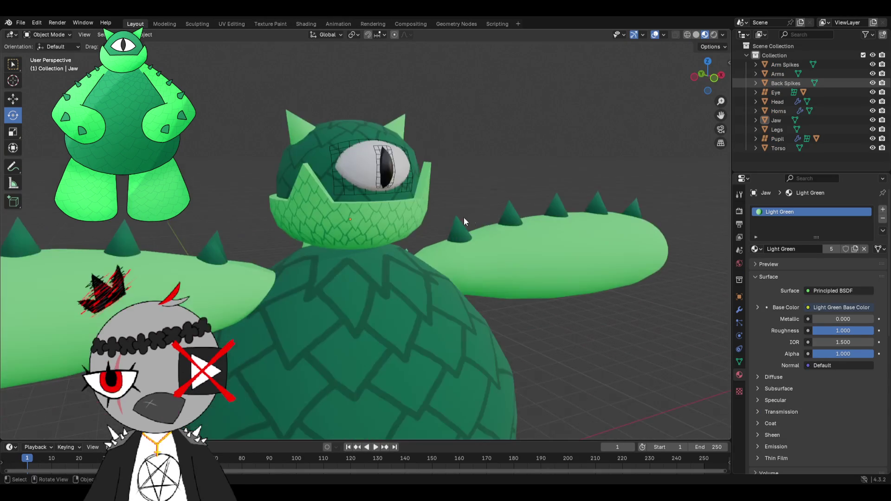
pyautogui.moveTo(472, 217); pyautogui.dragTo(431, 209, button='middle')
pyautogui.scroll(-2, 432, 205)
pyautogui.scroll(-1, 416, 212)
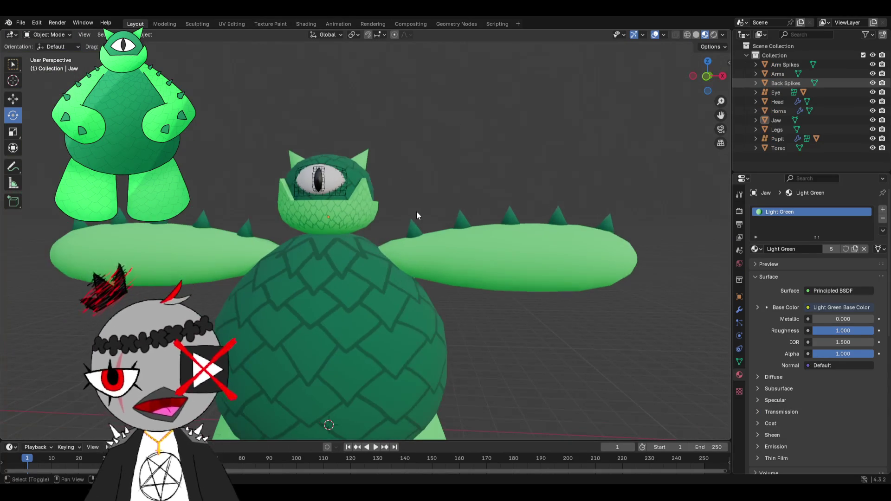
pyautogui.scroll(-1, 420, 211)
pyautogui.scroll(-1, 456, 257)
pyautogui.click(480, 283)
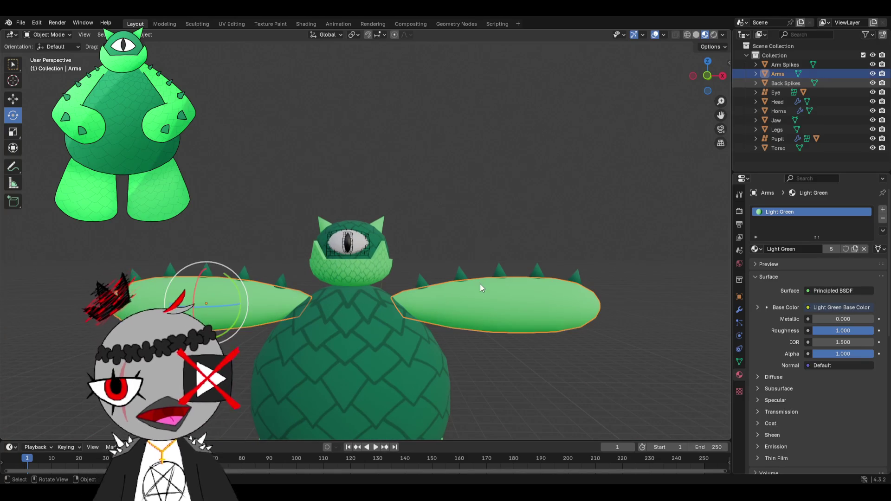
pyautogui.scroll(2, 474, 211)
pyautogui.click(269, 24)
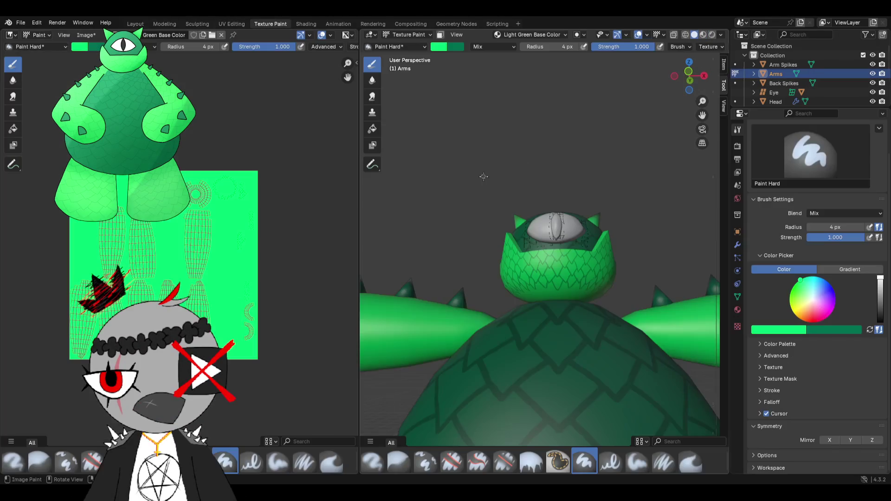
pyautogui.scroll(-2, 531, 264)
pyautogui.scroll(-1, 531, 264)
# - Eyedropper the scales' dark green as brush colour, re-sampling after picking a brighter green
pyautogui.keyDown('shift'); pyautogui.moveTo(613, 293); pyautogui.dragTo(633, 293, button='middle'); pyautogui.keyUp('shift')
pyautogui.scroll(2, 633, 293)
pyautogui.scroll(3, 632, 293)
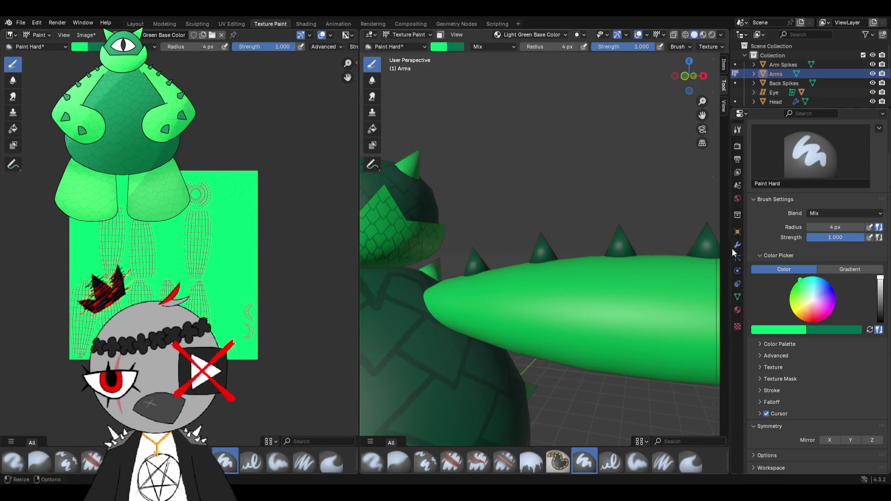
pyautogui.scroll(1, 185, 285)
pyautogui.scroll(2, 186, 284)
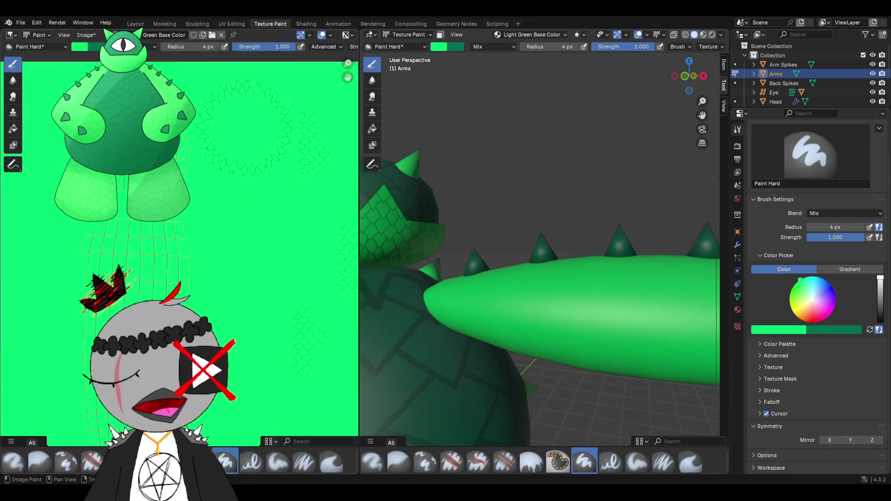
pyautogui.scroll(2, 185, 285)
pyautogui.scroll(2, 210, 244)
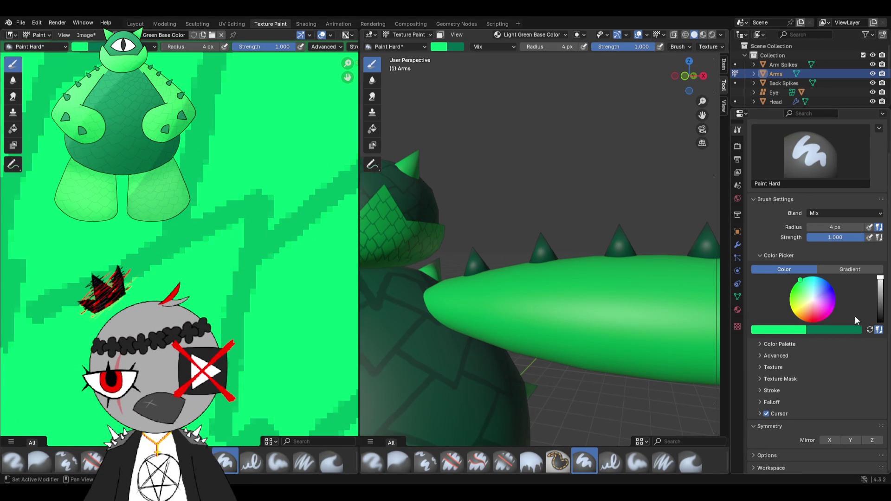
pyautogui.click(784, 332)
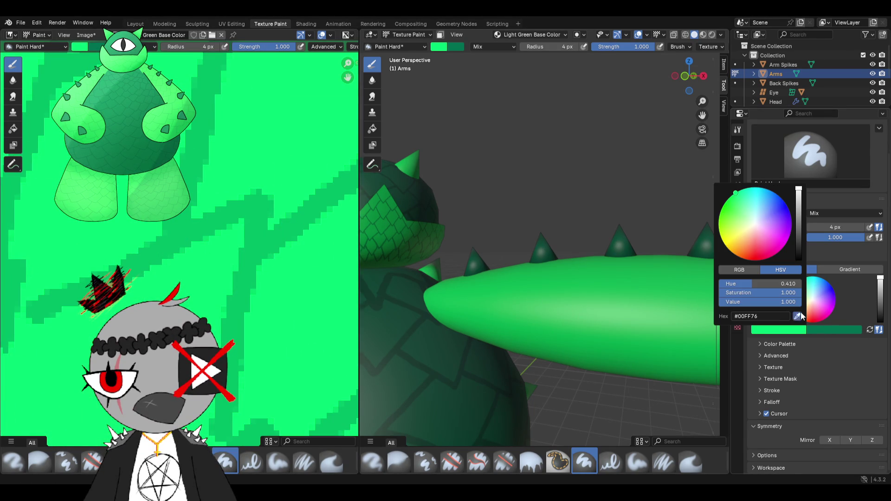
pyautogui.click(798, 316)
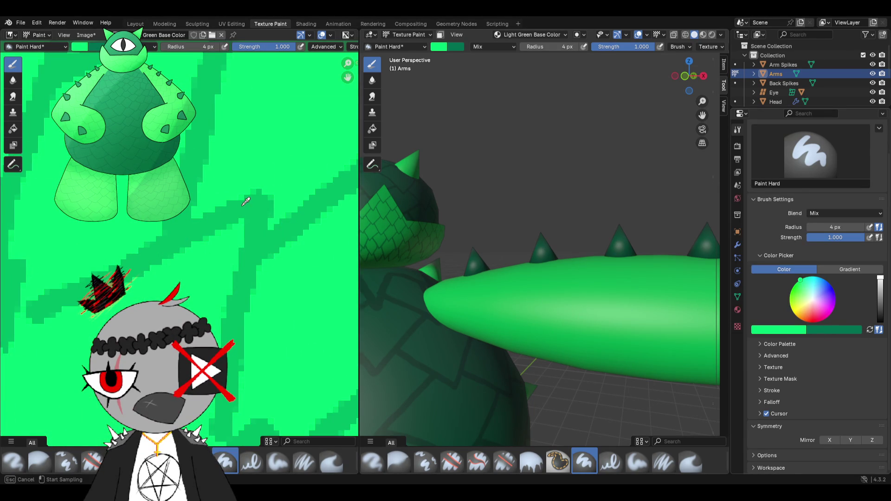
pyautogui.click(826, 330)
pyautogui.click(827, 331)
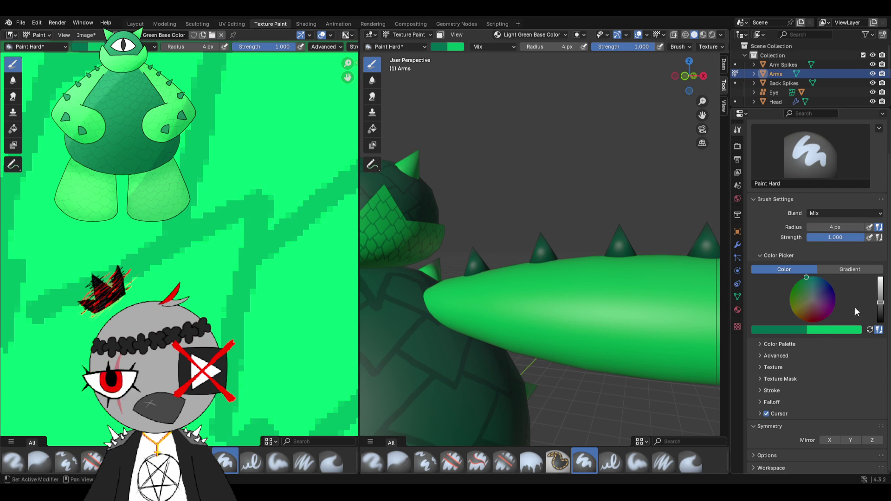
pyautogui.click(783, 329)
pyautogui.click(808, 321)
pyautogui.click(318, 309)
pyautogui.click(821, 330)
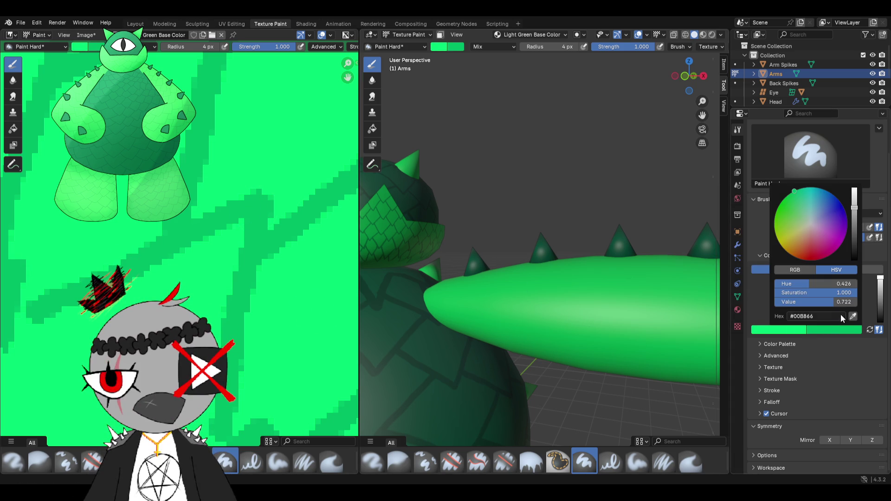
pyautogui.click(795, 331)
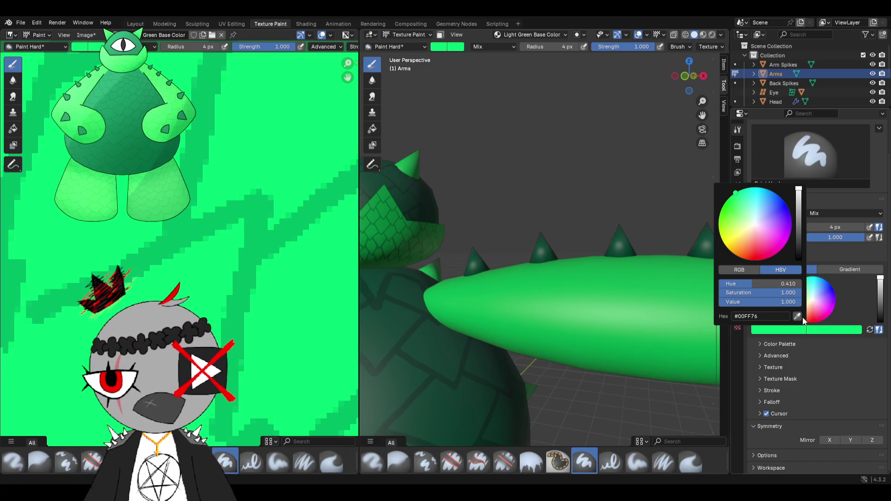
pyautogui.click(797, 316)
pyautogui.click(267, 238)
# - Paint test strokes on the texture and the arm, undoing each with Ctrl+Z
pyautogui.hotkey('ctrl', 'z')
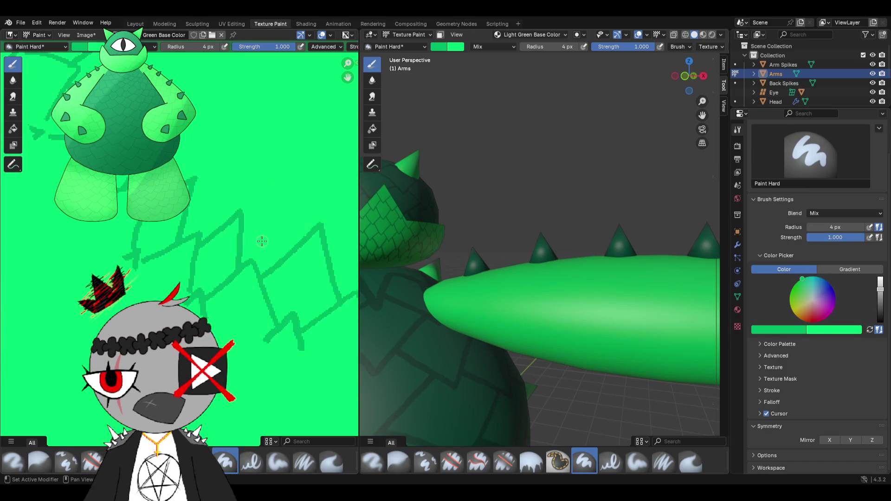
pyautogui.moveTo(282, 209); pyautogui.dragTo(239, 241)
pyautogui.hotkey('ctrl', 'z')
pyautogui.moveTo(265, 301); pyautogui.dragTo(540, 284, button='middle')
pyautogui.moveTo(539, 284); pyautogui.dragTo(585, 277)
pyautogui.moveTo(585, 278); pyautogui.dragTo(557, 310, button='middle')
pyautogui.scroll(4, 558, 310)
pyautogui.moveTo(502, 244); pyautogui.dragTo(502, 187, button='middle')
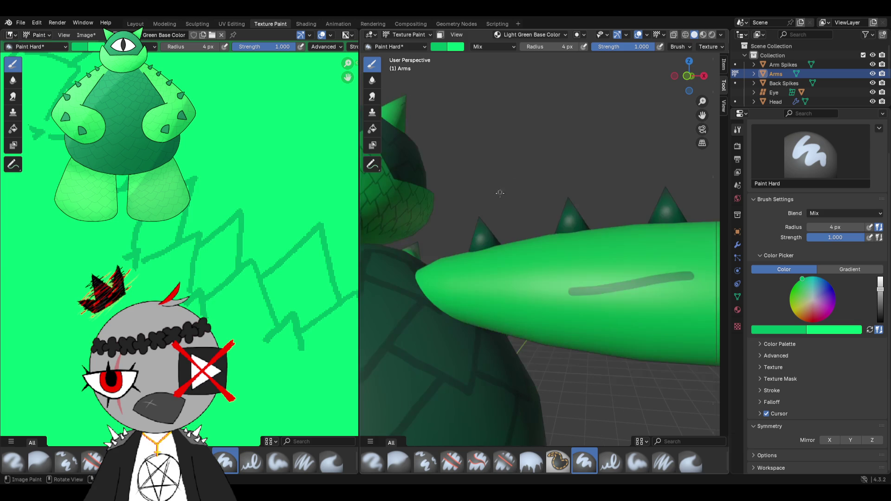
pyautogui.hotkey('ctrl', 'z')
pyautogui.scroll(-2, 186, 287)
# - Paint a short dark line near the arm's tip, then return to the Layout workspace
pyautogui.moveTo(186, 287); pyautogui.dragTo(235, 218, button='middle')
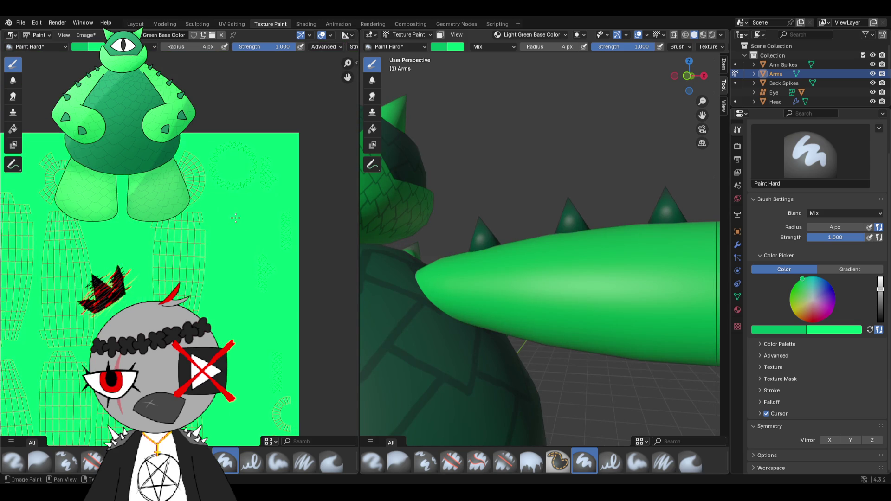
pyautogui.moveTo(187, 266); pyautogui.dragTo(198, 239, button='middle')
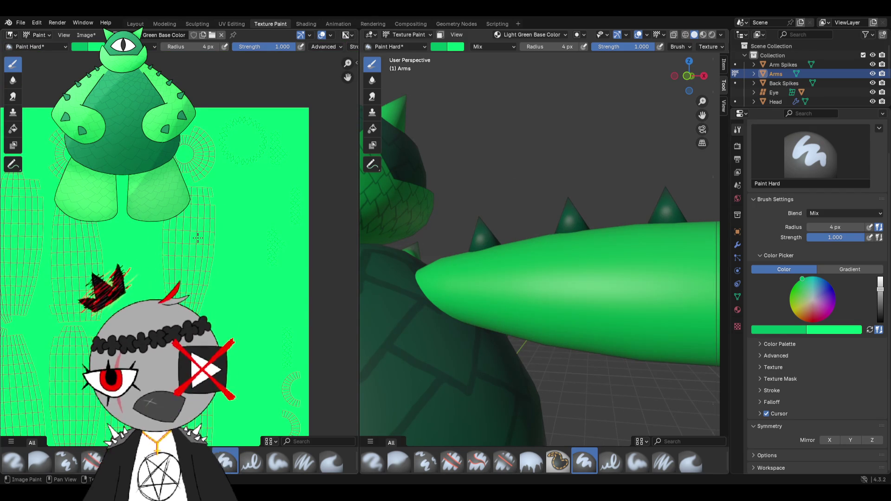
pyautogui.scroll(1, 199, 239)
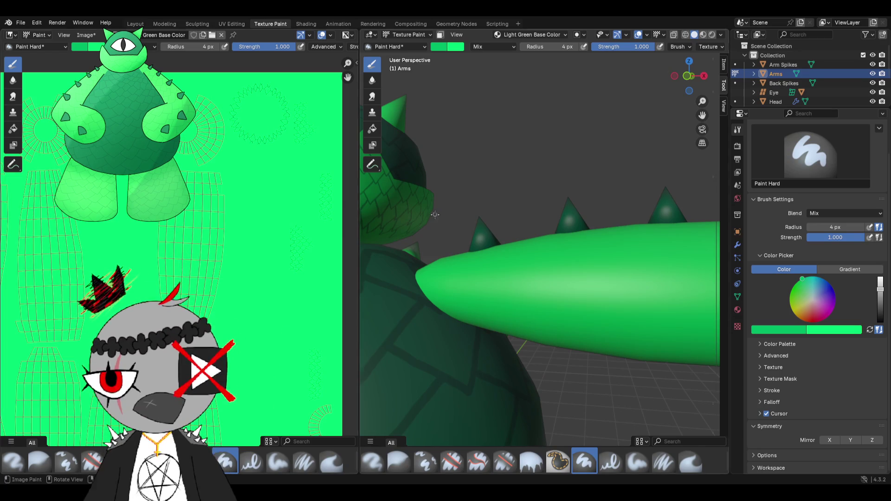
pyautogui.scroll(1, 452, 216)
pyautogui.moveTo(451, 259); pyautogui.dragTo(483, 254, button='middle')
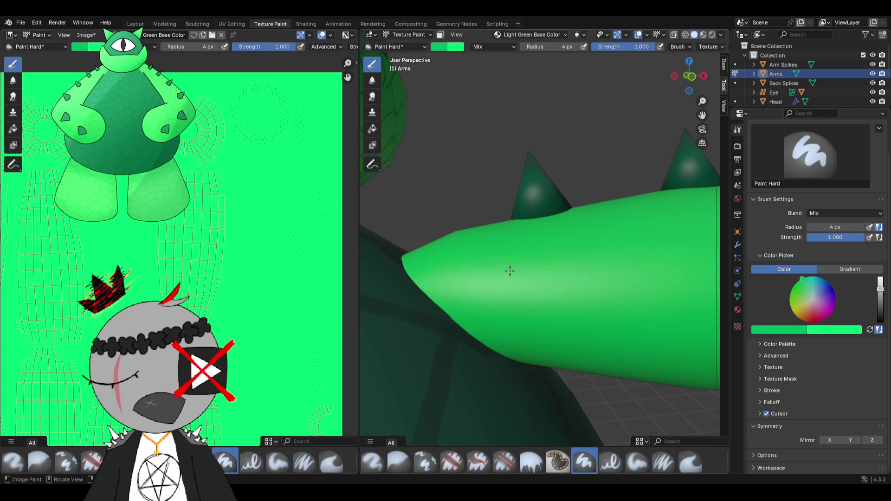
pyautogui.moveTo(511, 269); pyautogui.dragTo(484, 247, button='middle')
pyautogui.moveTo(527, 257)
pyautogui.mouseDown()
pyautogui.moveTo(530, 265)
pyautogui.moveTo(480, 289)
pyautogui.mouseUp()
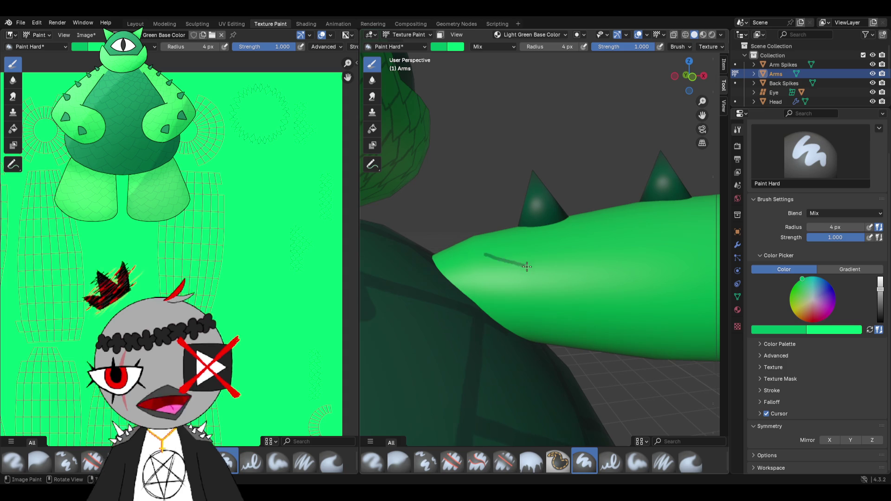
pyautogui.scroll(-5, 488, 282)
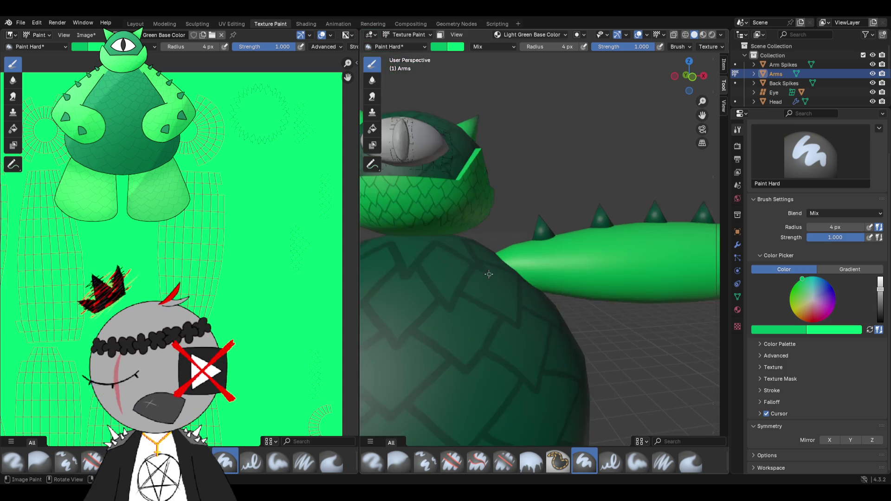
pyautogui.scroll(-2, 488, 281)
pyautogui.click(134, 23)
pyautogui.scroll(-3, 535, 224)
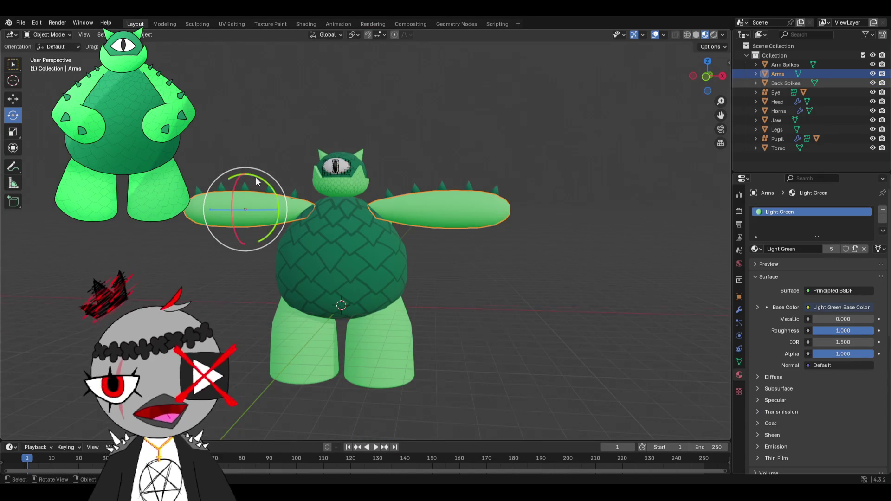
# - Rotate the arms 90 degrees upward and confirm the rotation
pyautogui.keyDown('shift'); pyautogui.moveTo(255, 178); pyautogui.dragTo(390, 196, button='middle'); pyautogui.keyUp('shift')
pyautogui.scroll(2, 389, 197)
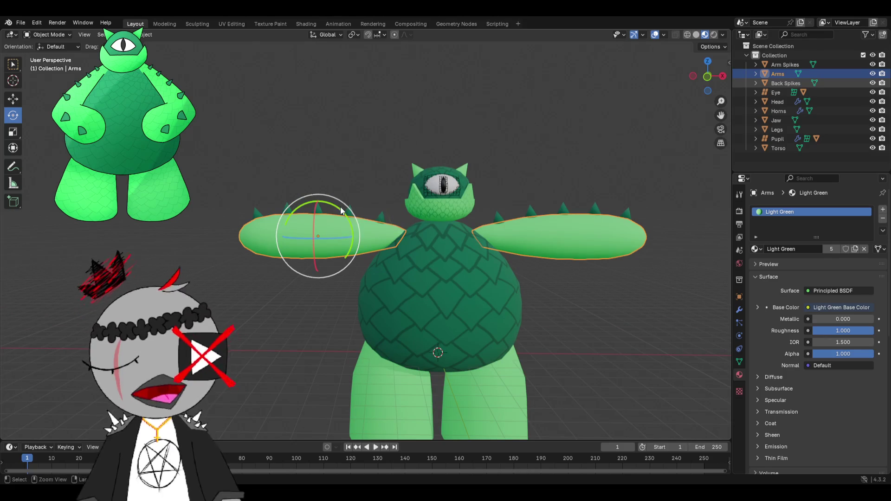
pyautogui.moveTo(352, 217); pyautogui.dragTo(381, 206)
pyautogui.moveTo(294, 202); pyautogui.dragTo(281, 210)
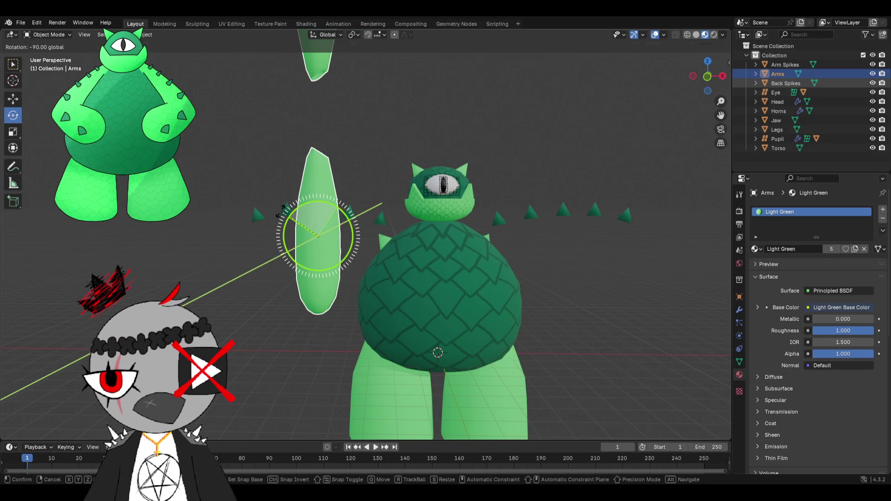
pyautogui.click(282, 209)
pyautogui.keyDown('shift'); pyautogui.moveTo(387, 161); pyautogui.dragTo(393, 208, button='middle'); pyautogui.keyUp('shift')
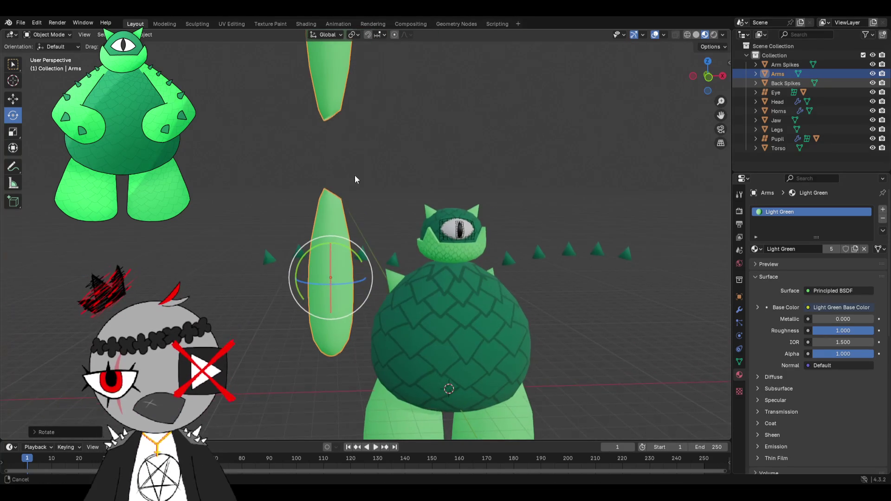
pyautogui.keyDown('shift'); pyautogui.moveTo(350, 180); pyautogui.dragTo(391, 190, button='middle'); pyautogui.keyUp('shift')
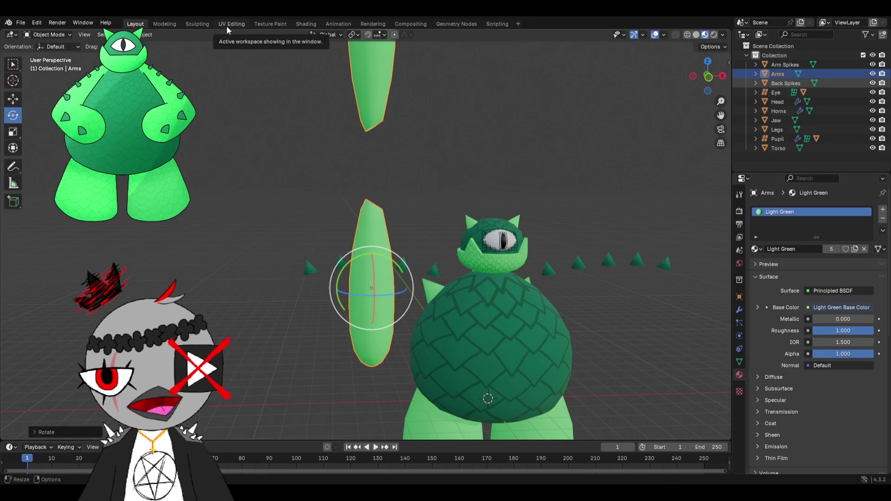
# - Return to Texture Paint via UV Editing and turn on Y mirror painting
pyautogui.click(227, 26)
pyautogui.scroll(-3, 473, 172)
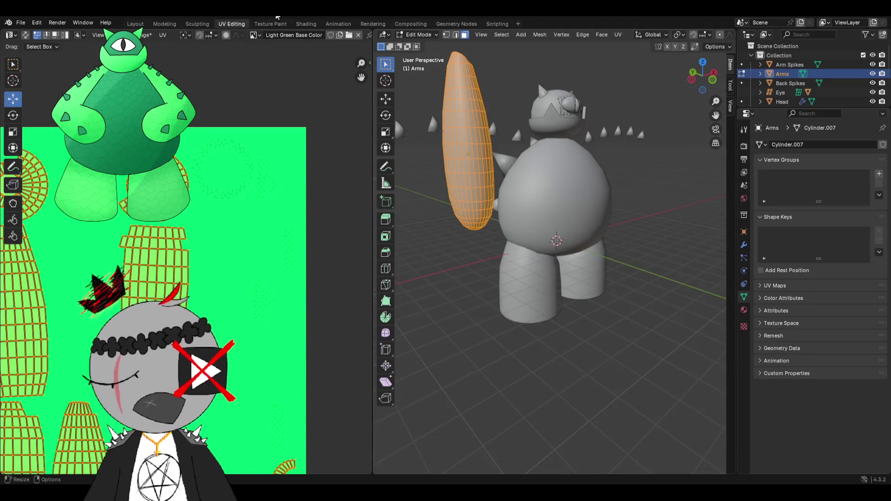
pyautogui.click(260, 25)
pyautogui.scroll(-3, 437, 219)
pyautogui.scroll(-2, 437, 219)
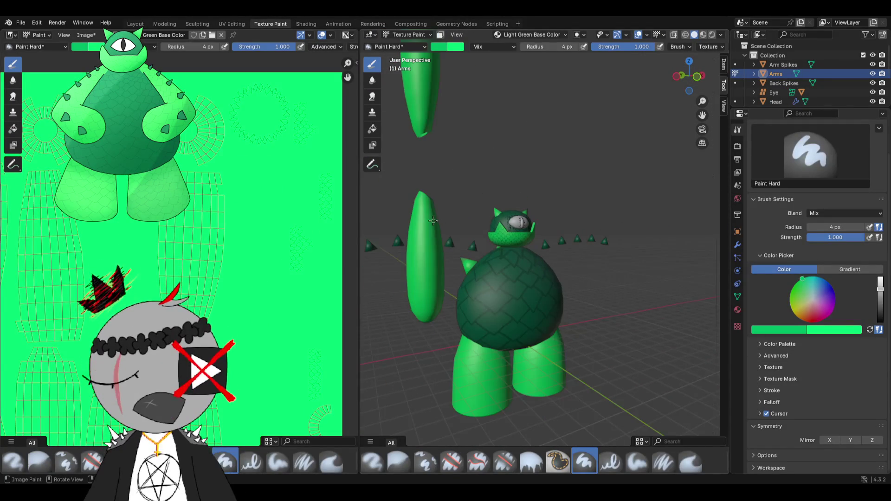
pyautogui.moveTo(460, 237); pyautogui.dragTo(529, 230, button='middle')
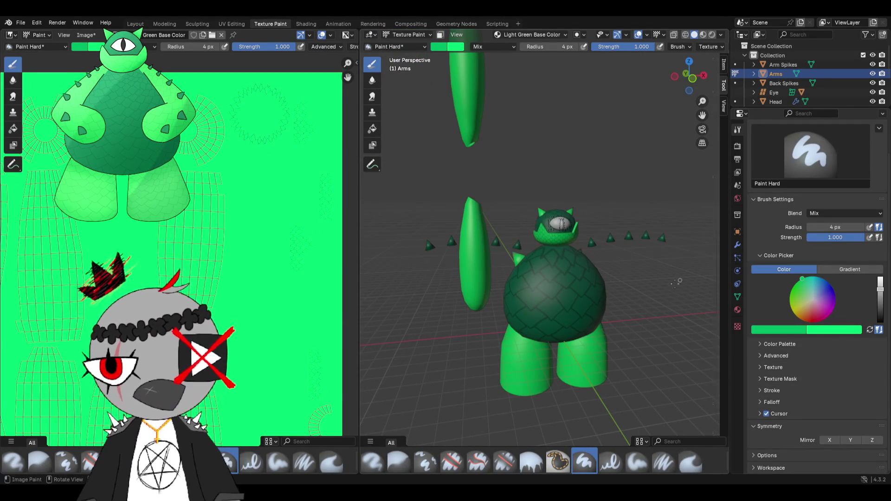
pyautogui.click(851, 440)
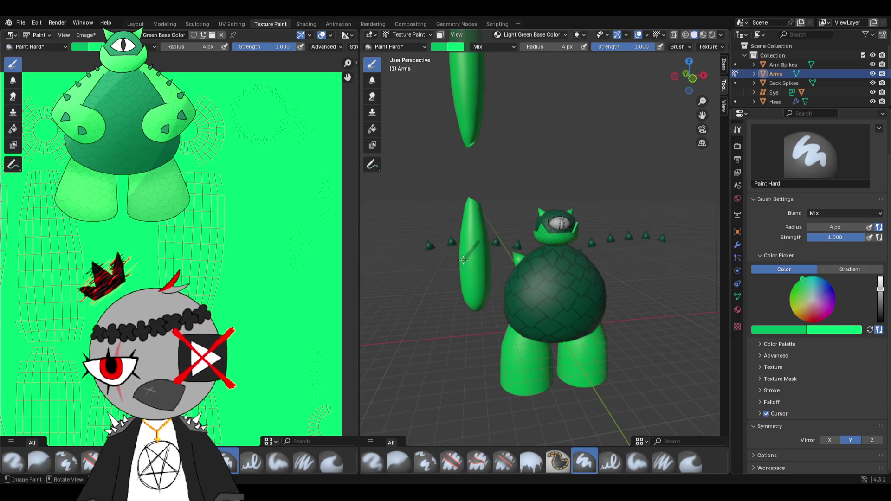
pyautogui.scroll(-3, 492, 292)
# - Paint a thin stroke down the upper arm, then undo the rotation in Edit Mode to restore horizontal arms
pyautogui.moveTo(488, 279); pyautogui.dragTo(484, 264, button='middle')
pyautogui.moveTo(507, 149); pyautogui.dragTo(506, 182)
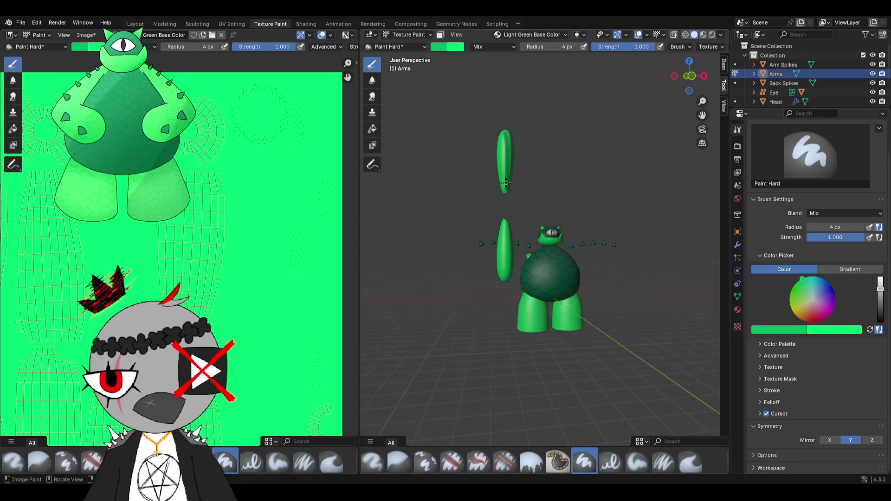
pyautogui.scroll(2, 512, 171)
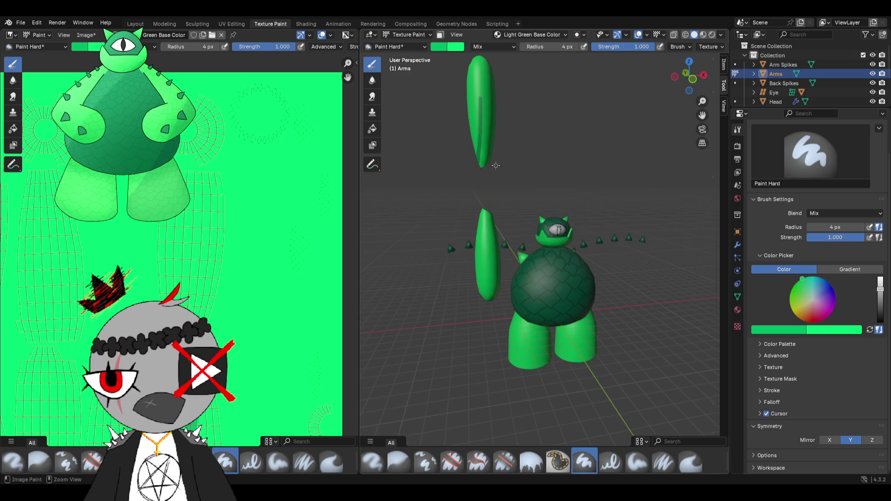
pyautogui.press('Tab')
pyautogui.hotkey('ctrl', 'z')
pyautogui.hotkey('ctrl', 'z')
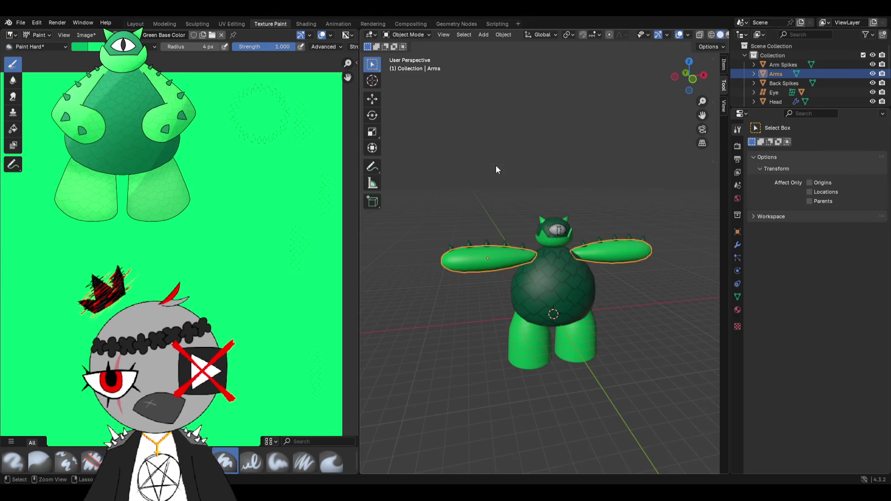
# - Back in Texture Paint with Y mirror on, paint a loop and a bottle-shaped outline on the arm, then undo
pyautogui.press('Tab')
pyautogui.moveTo(495, 165)
pyautogui.mouseDown(button='middle')
pyautogui.moveTo(539, 217)
pyautogui.moveTo(555, 271)
pyautogui.mouseUp(button='middle')
pyautogui.scroll(4, 540, 217)
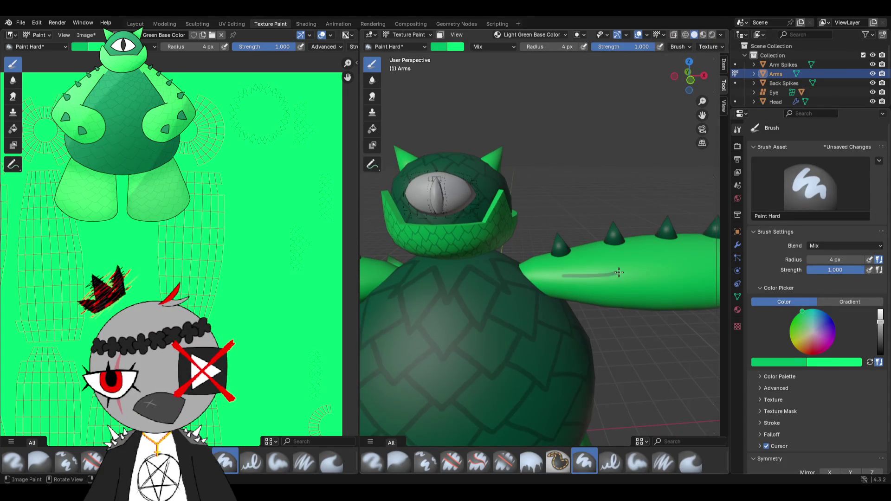
pyautogui.scroll(2, 563, 256)
pyautogui.scroll(4, 564, 256)
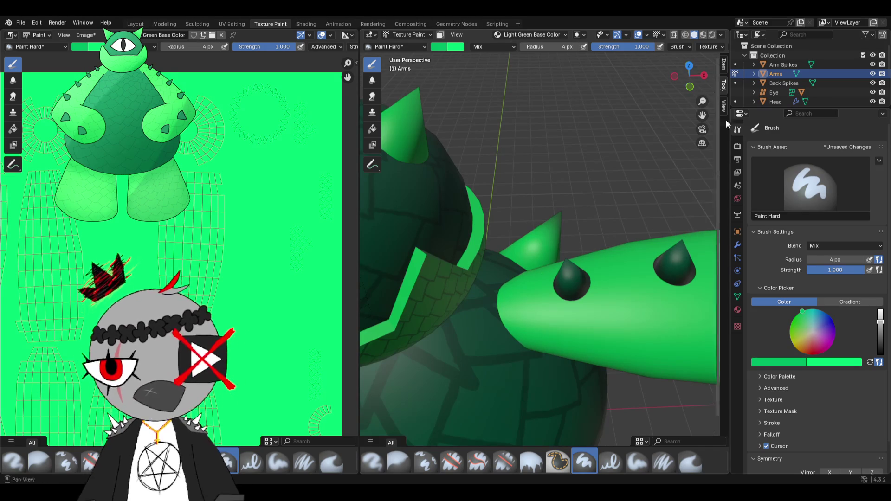
pyautogui.scroll(-2, 833, 428)
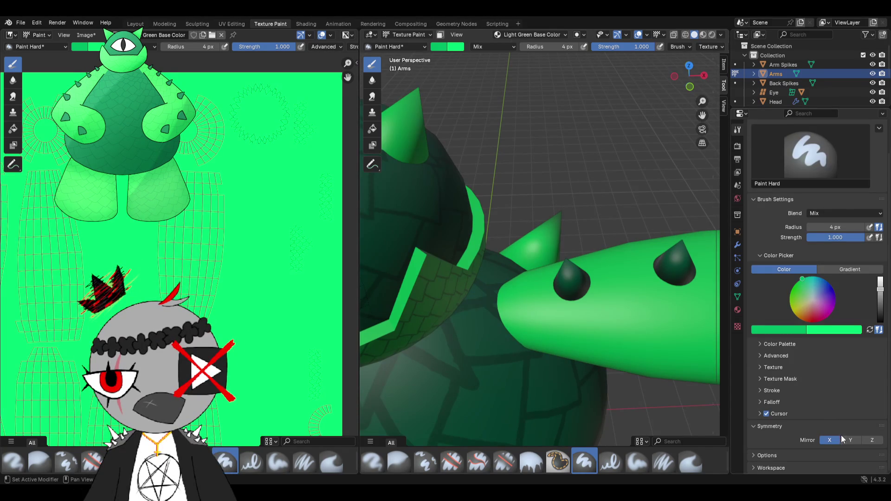
pyautogui.click(850, 440)
pyautogui.moveTo(541, 313); pyautogui.dragTo(537, 329)
pyautogui.moveTo(536, 329)
pyautogui.mouseDown(button='middle')
pyautogui.moveTo(544, 376)
pyautogui.moveTo(589, 341)
pyautogui.mouseUp(button='middle')
pyautogui.scroll(-2, 544, 377)
pyautogui.scroll(-5, 544, 377)
pyautogui.moveTo(588, 342); pyautogui.dragTo(578, 394)
pyautogui.moveTo(579, 394)
pyautogui.mouseDown(button='middle')
pyautogui.moveTo(562, 354)
pyautogui.moveTo(550, 390)
pyautogui.moveTo(543, 272)
pyautogui.moveTo(603, 322)
pyautogui.mouseUp(button='middle')
pyautogui.hotkey('ctrl', 'z')
pyautogui.scroll(2, 543, 272)
# - Outline the dark spike on the front arm with several strokes, then undo them
pyautogui.moveTo(603, 322); pyautogui.dragTo(587, 341)
pyautogui.moveTo(593, 311); pyautogui.dragTo(580, 356)
pyautogui.moveTo(515, 328)
pyautogui.mouseDown(button='middle')
pyautogui.moveTo(514, 311)
pyautogui.moveTo(538, 307)
pyautogui.mouseUp(button='middle')
pyautogui.moveTo(562, 316); pyautogui.dragTo(570, 355)
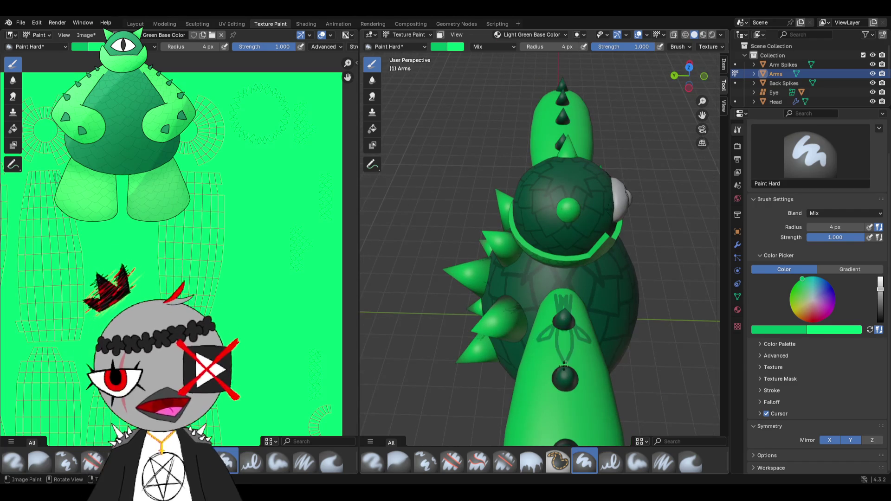
pyautogui.hotkey('ctrl', 'z')
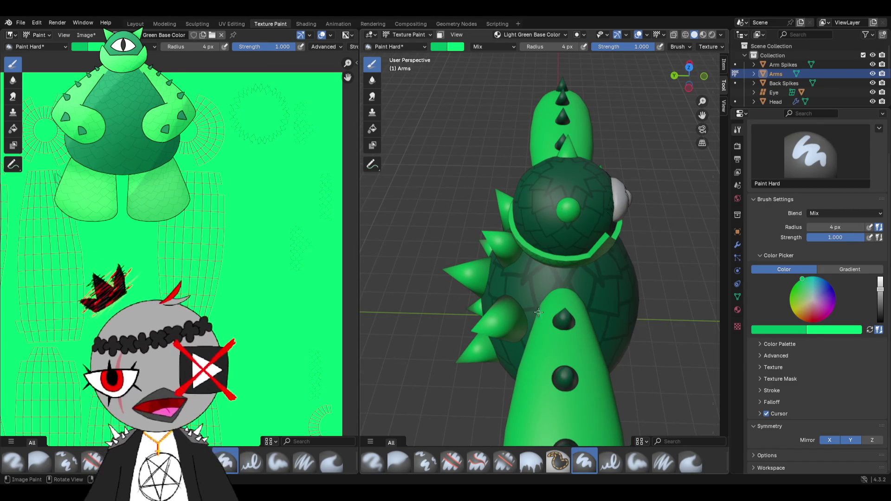
# - Paint a star pattern and a scribble on the arms, undo them, and leave for the Layout workspace
pyautogui.moveTo(517, 288); pyautogui.dragTo(541, 278, button='middle')
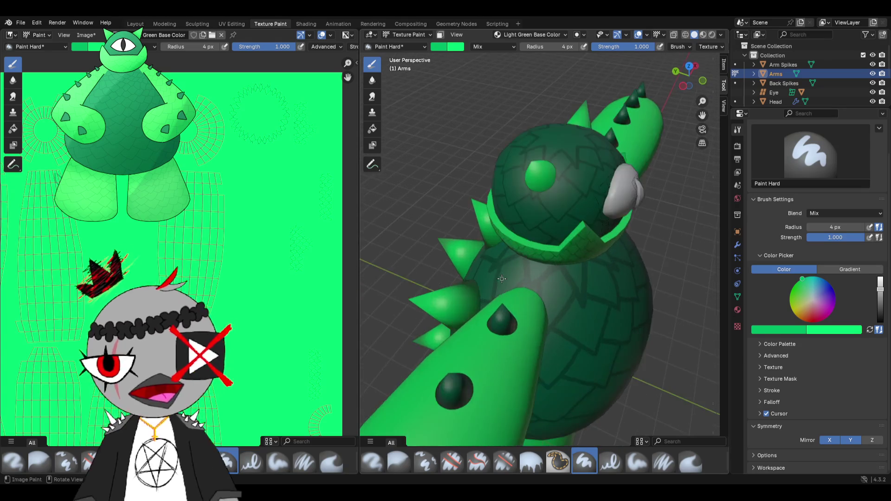
pyautogui.moveTo(597, 337)
pyautogui.mouseDown()
pyautogui.moveTo(589, 316)
pyautogui.moveTo(576, 351)
pyautogui.mouseUp()
pyautogui.moveTo(558, 320); pyautogui.dragTo(572, 273, button='middle')
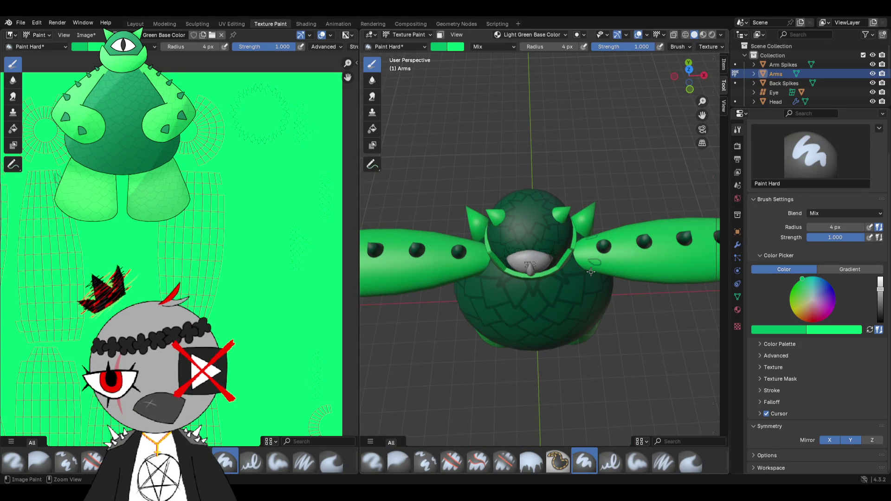
pyautogui.moveTo(591, 272); pyautogui.dragTo(614, 230, button='middle')
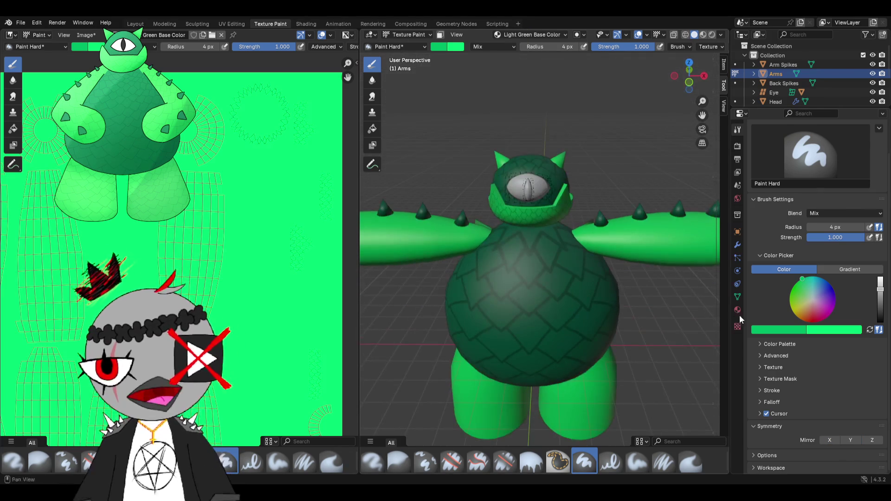
pyautogui.moveTo(620, 240); pyautogui.dragTo(648, 260)
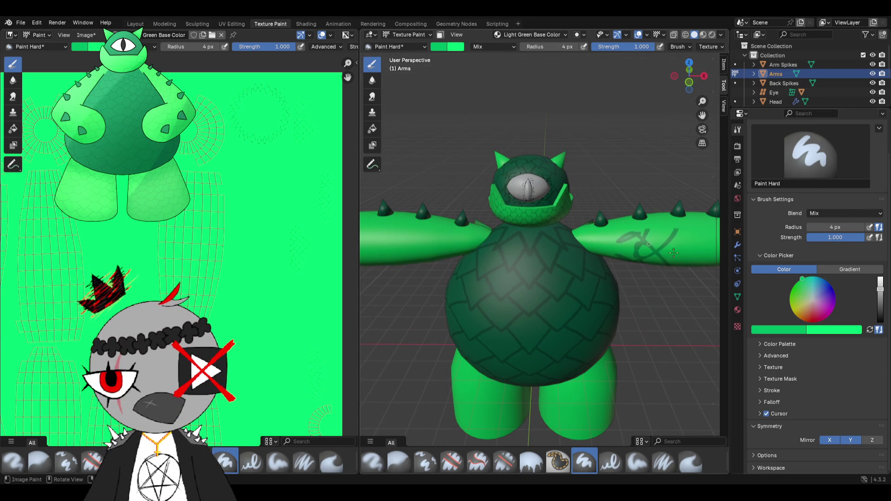
pyautogui.hotkey('ctrl', 'z')
pyautogui.hotkey('ctrl', 'z')
pyautogui.hotkey('ctrl', 'z')
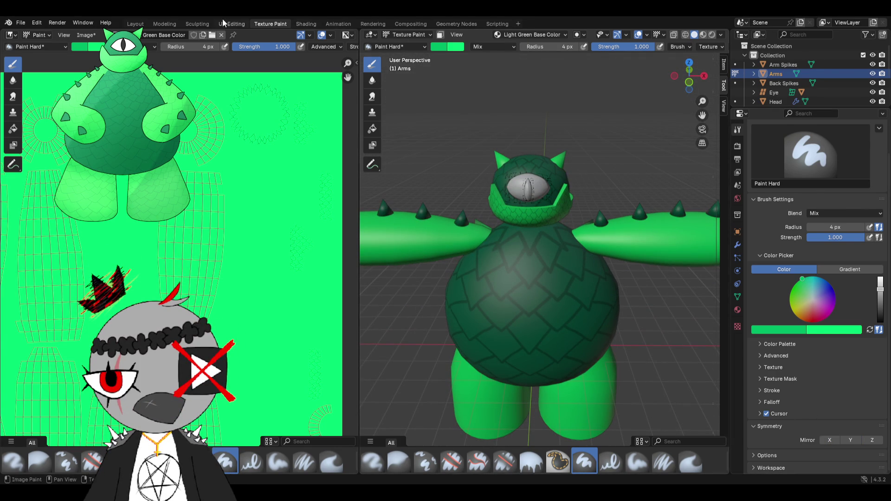
pyautogui.click(135, 23)
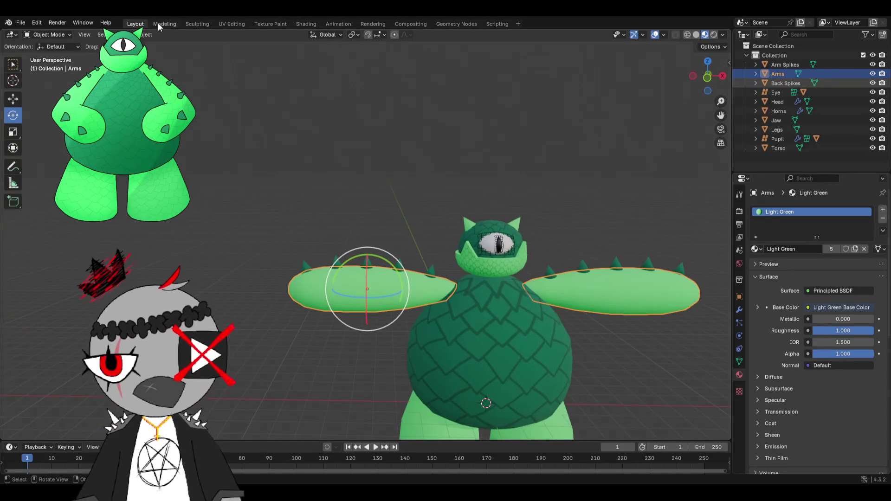
# - In UV Editing, select the linked left arm mesh and delete its vertices
pyautogui.click(231, 23)
pyautogui.moveTo(390, 160); pyautogui.dragTo(465, 136, button='middle')
pyautogui.click(465, 137)
pyautogui.press('l')
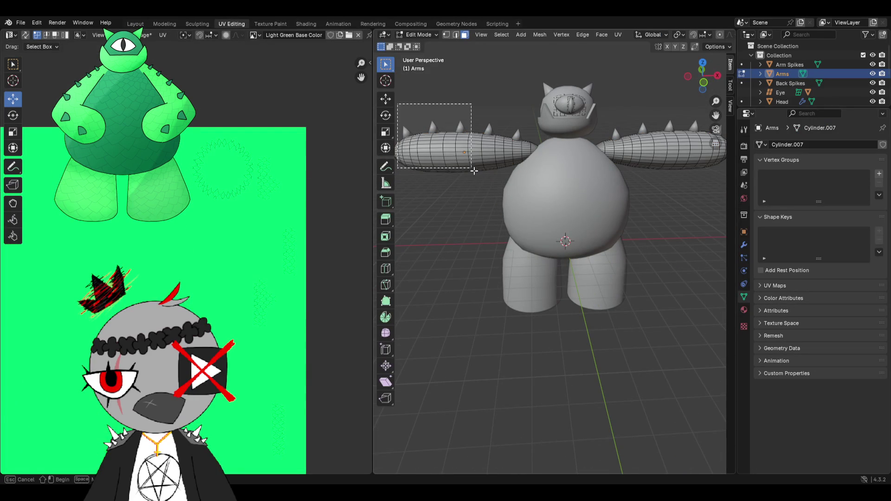
pyautogui.press('x')
pyautogui.click(402, 123)
pyautogui.moveTo(402, 123); pyautogui.dragTo(436, 160, button='middle')
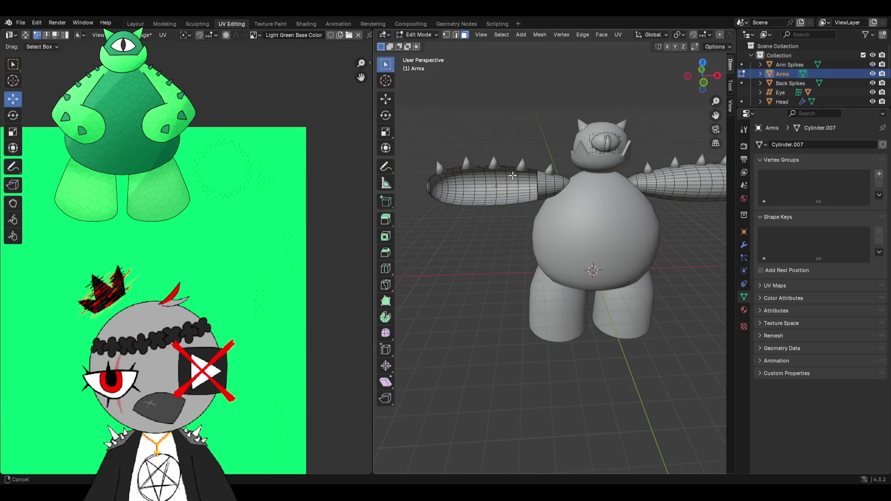
pyautogui.press('l')
pyautogui.press('x')
pyautogui.click(516, 202)
# - Delete the remaining loose pieces of that arm one by one
pyautogui.press('l')
pyautogui.press('x')
pyautogui.click(564, 198)
pyautogui.press('l')
pyautogui.press('x')
pyautogui.click(557, 195)
pyautogui.moveTo(558, 195); pyautogui.dragTo(581, 171, button='middle')
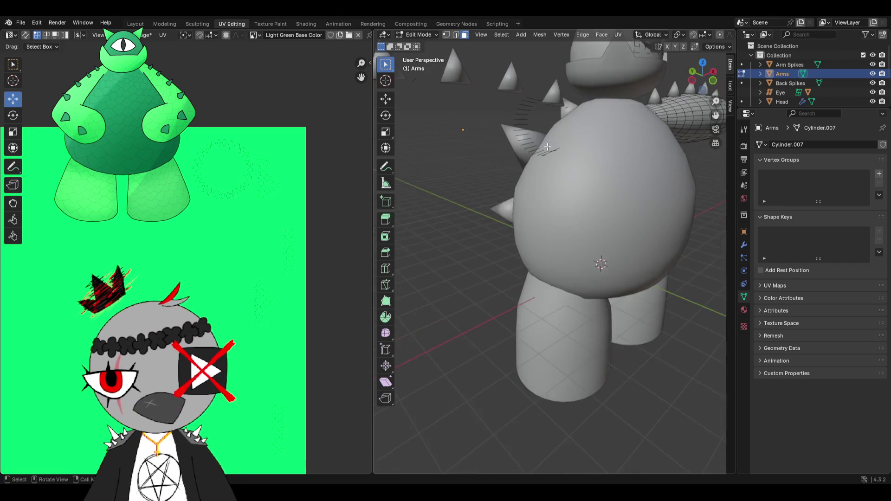
pyautogui.moveTo(532, 140); pyautogui.dragTo(586, 130, button='middle')
pyautogui.scroll(-2, 586, 131)
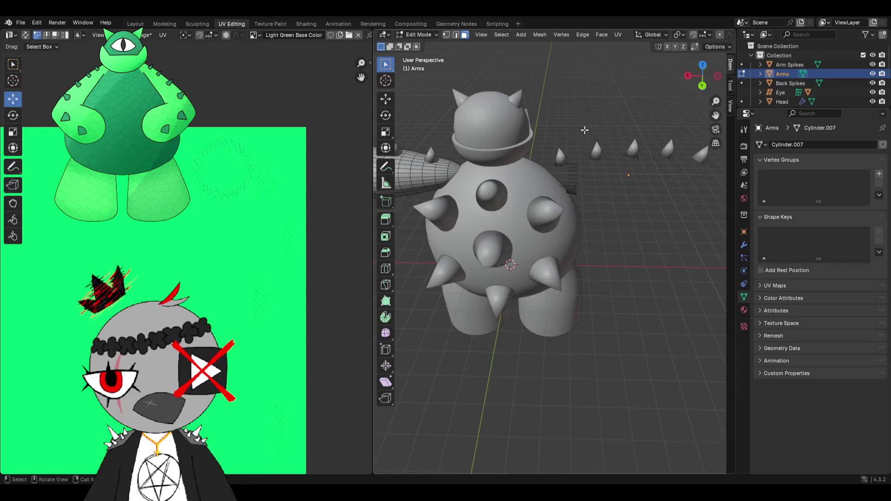
# - Undo the deletions, retry deleting the left arm, then undo again and deselect
pyautogui.hotkey('ctrl', 'z')
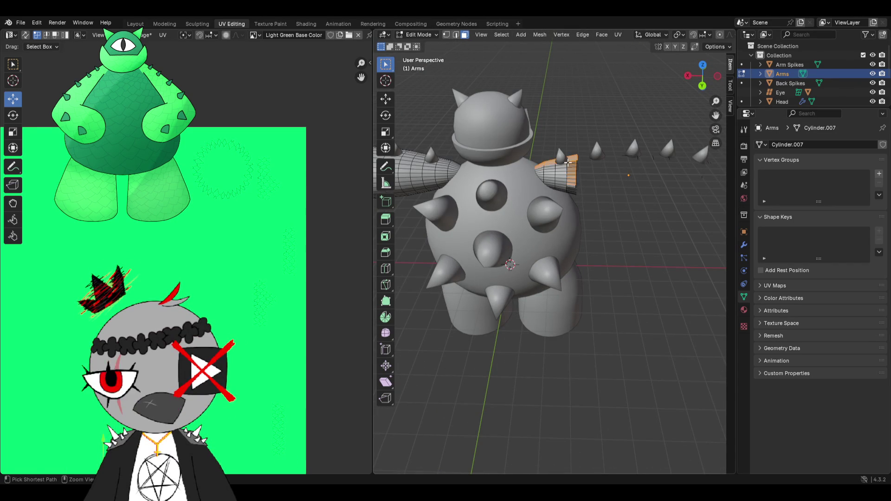
pyautogui.hotkey('ctrl', 'z')
pyautogui.hotkey('ctrl', 'z')
pyautogui.moveTo(572, 167); pyautogui.dragTo(471, 172, button='middle')
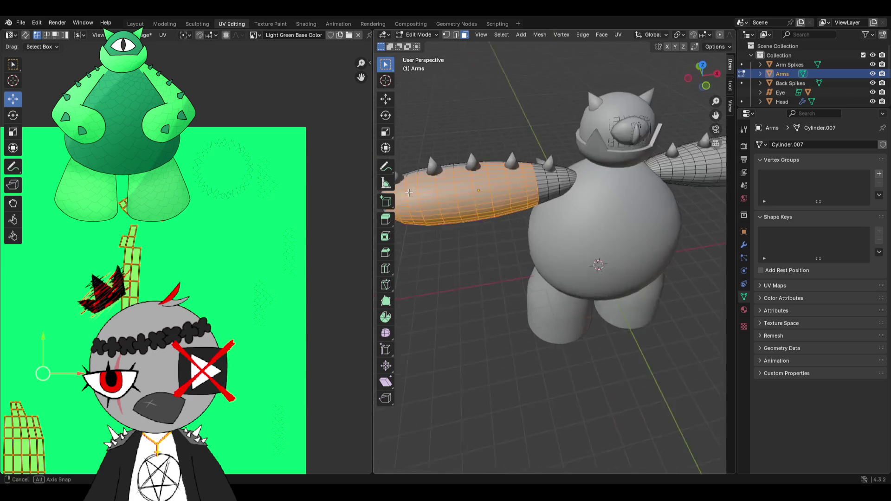
pyautogui.hotkey('ctrl', 'z')
pyautogui.press('l')
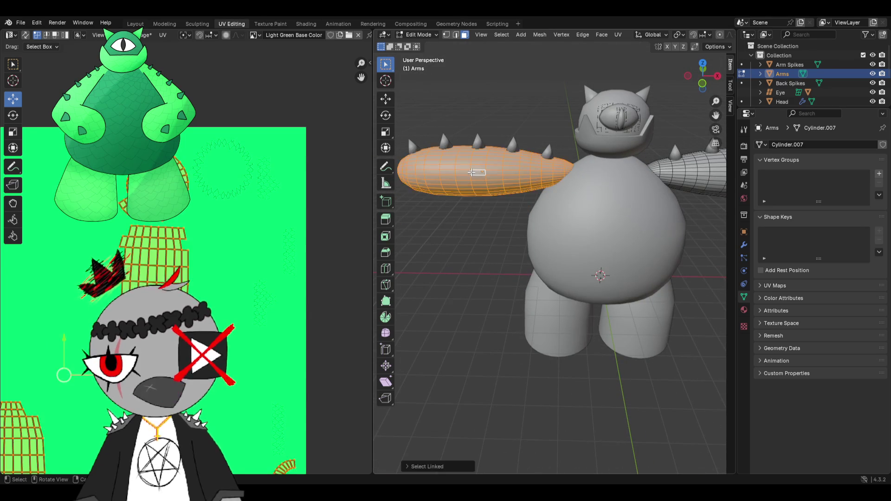
pyautogui.press('x')
pyautogui.click(471, 172)
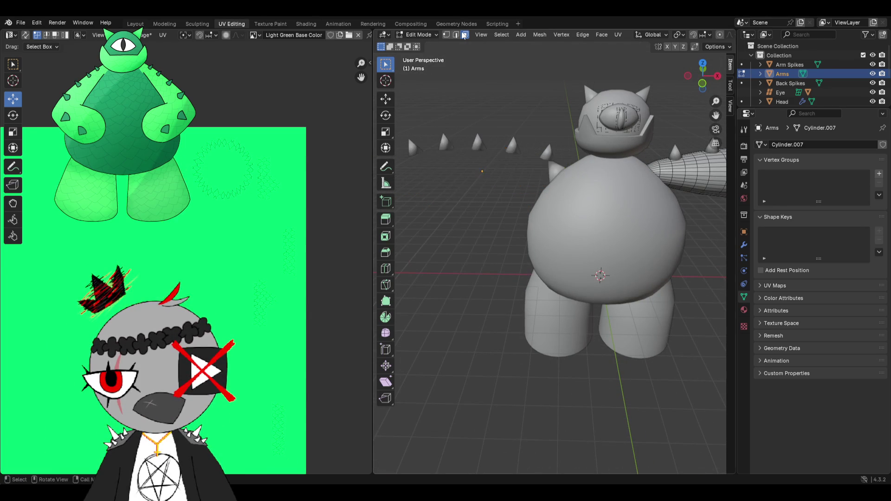
pyautogui.moveTo(494, 171)
pyautogui.mouseDown(button='middle')
pyautogui.moveTo(553, 107)
pyautogui.moveTo(528, 145)
pyautogui.moveTo(541, 165)
pyautogui.mouseUp(button='middle')
pyautogui.hotkey('ctrl', 'z')
pyautogui.hotkey('alt', 'a')
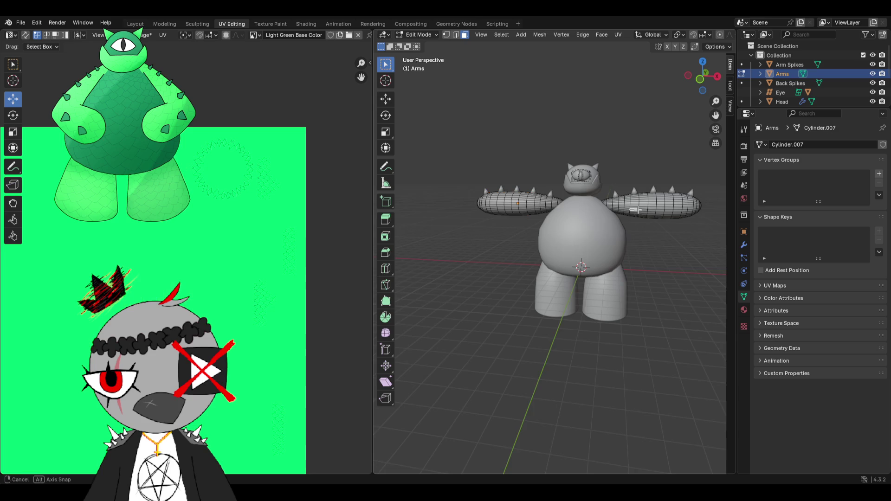
# - Delete the arm on the right of the view and return to Layout
pyautogui.press('l')
pyautogui.press('x')
pyautogui.click(613, 218)
pyautogui.click(134, 24)
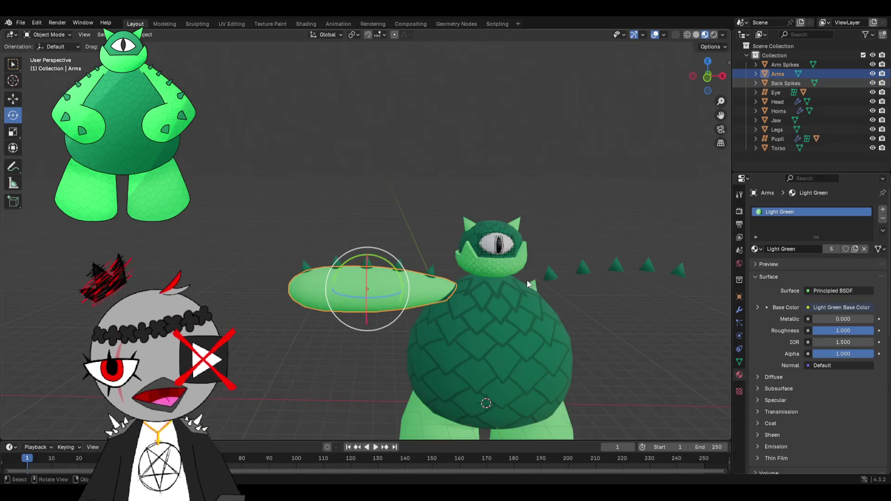
pyautogui.scroll(-3, 511, 290)
# - Select the Legs object, delete one leg's vertices in UV Editing, and return to Layout
pyautogui.click(471, 334)
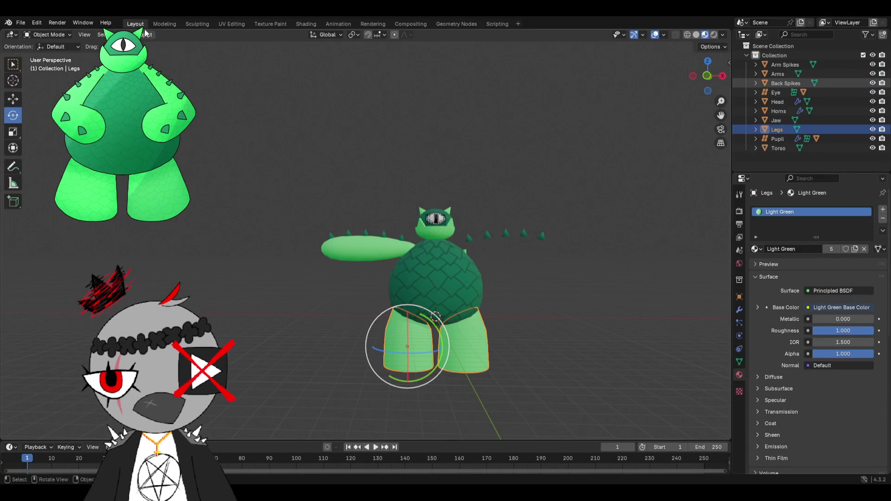
pyautogui.click(230, 23)
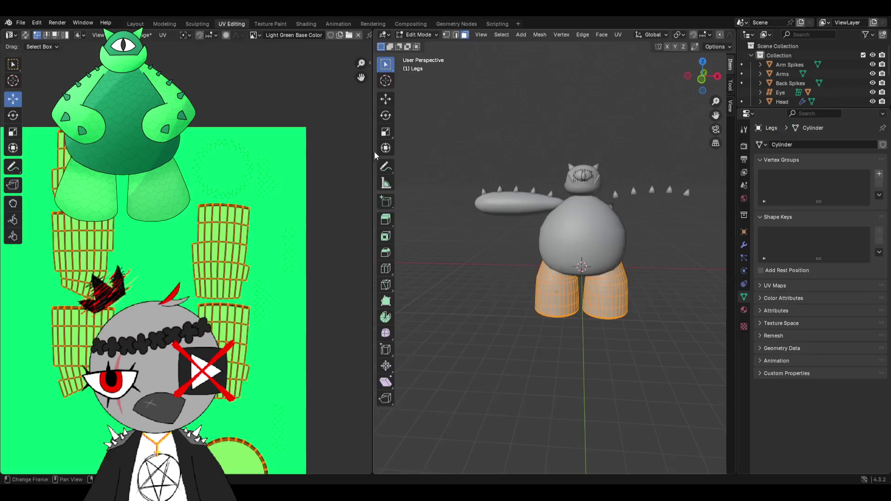
pyautogui.hotkey('alt', 'a')
pyautogui.press('l')
pyautogui.press('x')
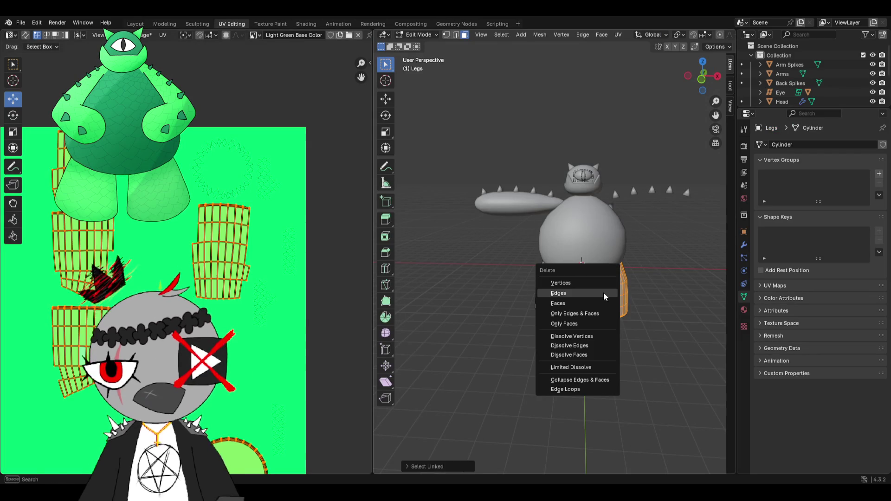
pyautogui.click(603, 293)
pyautogui.click(136, 24)
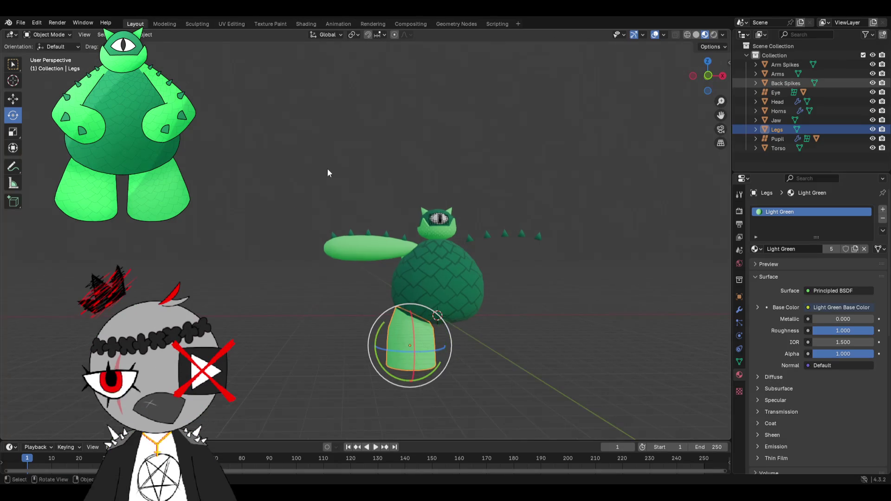
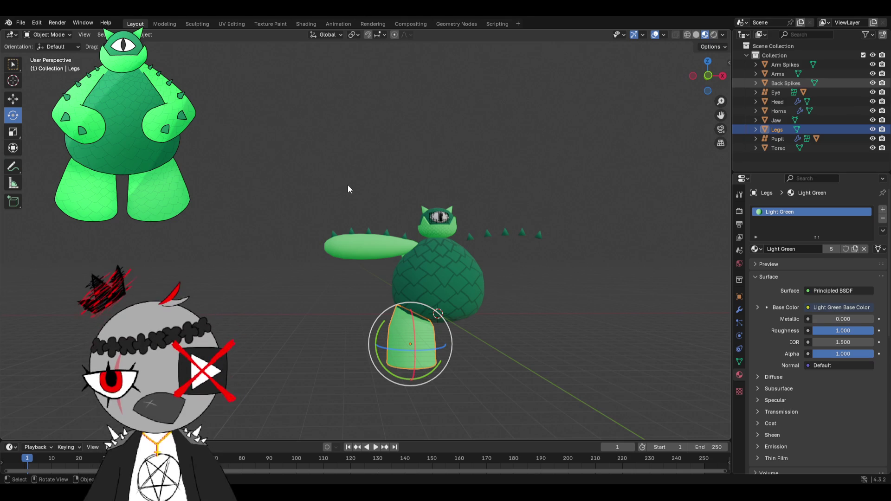
pyautogui.scroll(4, 347, 184)
# - Select the Arms piece and trackball-rotate it to stand vertically beside the torso
pyautogui.moveTo(361, 182); pyautogui.dragTo(355, 231, button='middle')
pyautogui.scroll(-3, 356, 234)
pyautogui.scroll(-2, 362, 218)
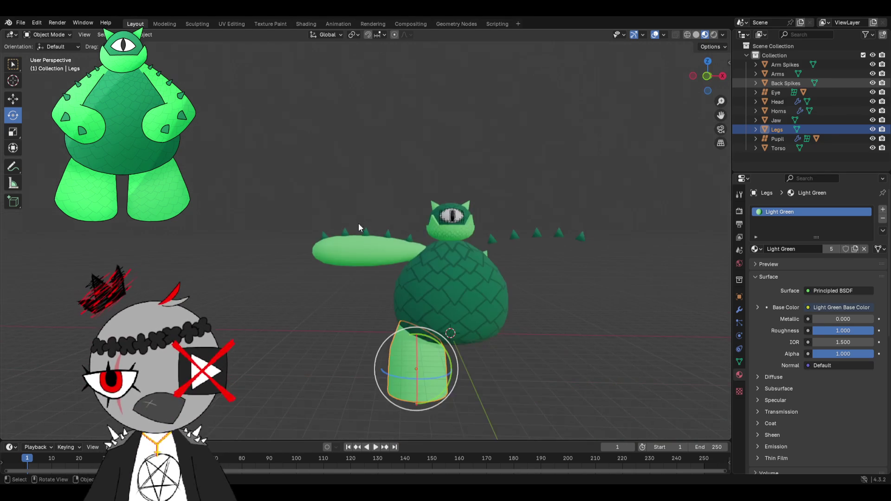
pyautogui.click(354, 235)
pyautogui.click(270, 23)
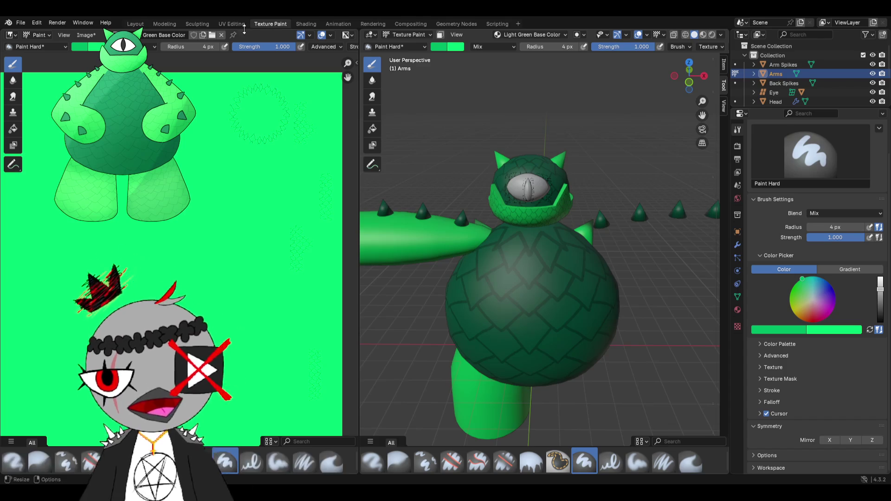
pyautogui.click(135, 22)
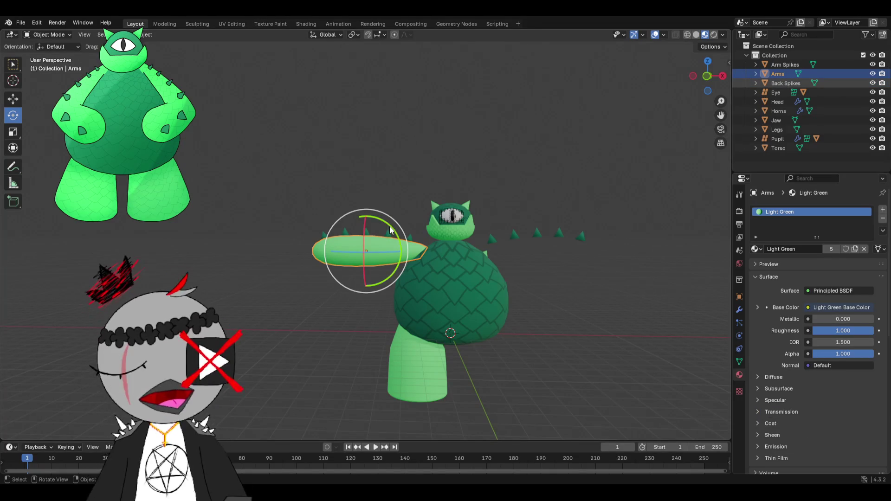
pyautogui.moveTo(386, 225); pyautogui.dragTo(7, 438)
pyautogui.moveTo(333, 234); pyautogui.dragTo(336, 231)
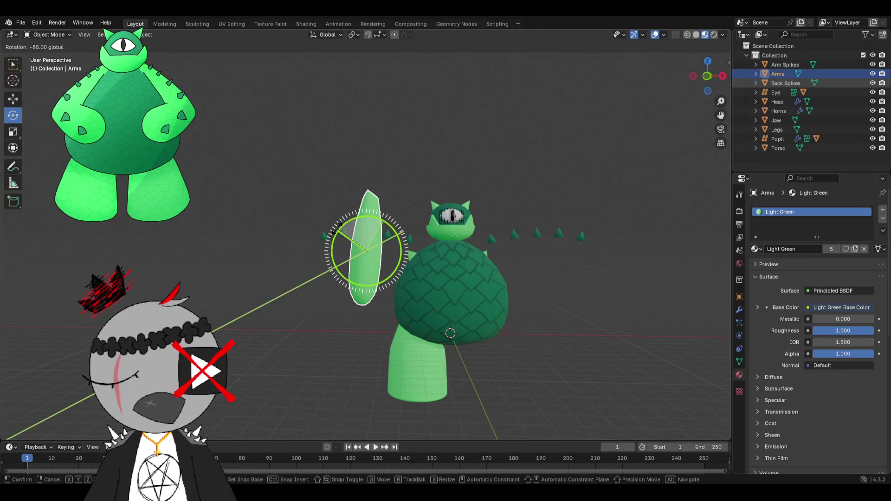
pyautogui.click(401, 212)
# - Check the upright arm in Texture Paint, undo a stray dark stroke, and return to Layout
pyautogui.moveTo(402, 212); pyautogui.dragTo(396, 249, button='middle')
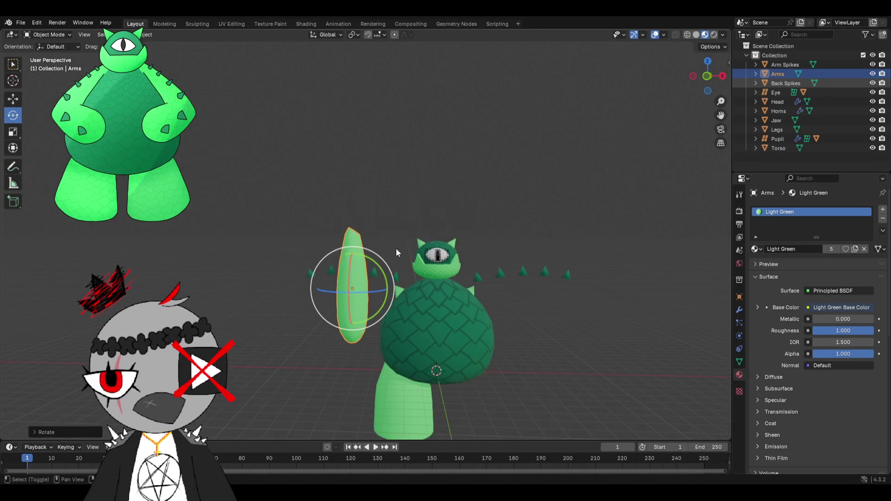
pyautogui.click(270, 24)
pyautogui.moveTo(432, 237); pyautogui.dragTo(403, 175, button='middle')
pyautogui.moveTo(452, 204); pyautogui.dragTo(479, 212)
pyautogui.hotkey('ctrl', 'z')
pyautogui.click(136, 24)
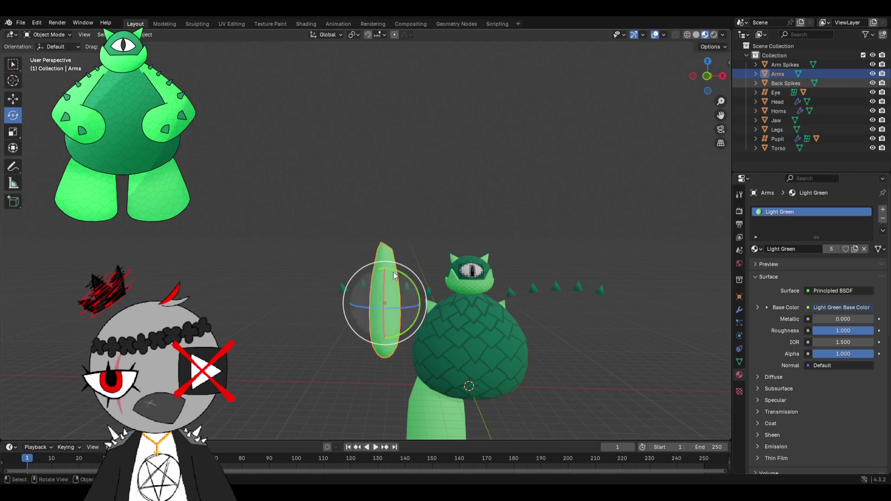
# - Set the Arms origin to the 3D cursor, then move its geometry onto that origin
pyautogui.rightClick(394, 272)
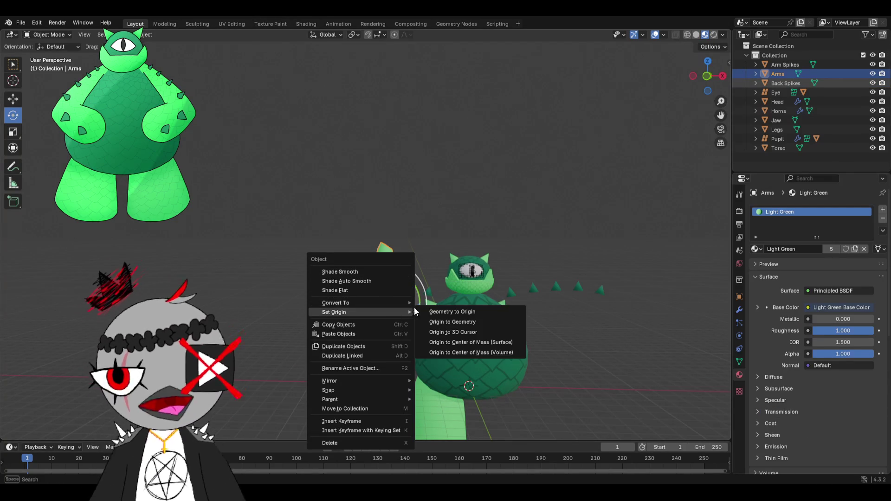
pyautogui.moveTo(335, 313)
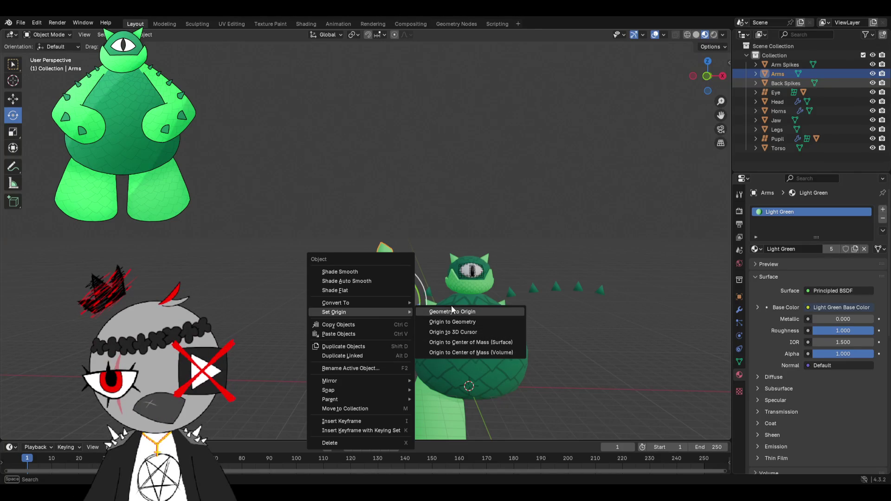
pyautogui.click(449, 332)
pyautogui.rightClick(449, 331)
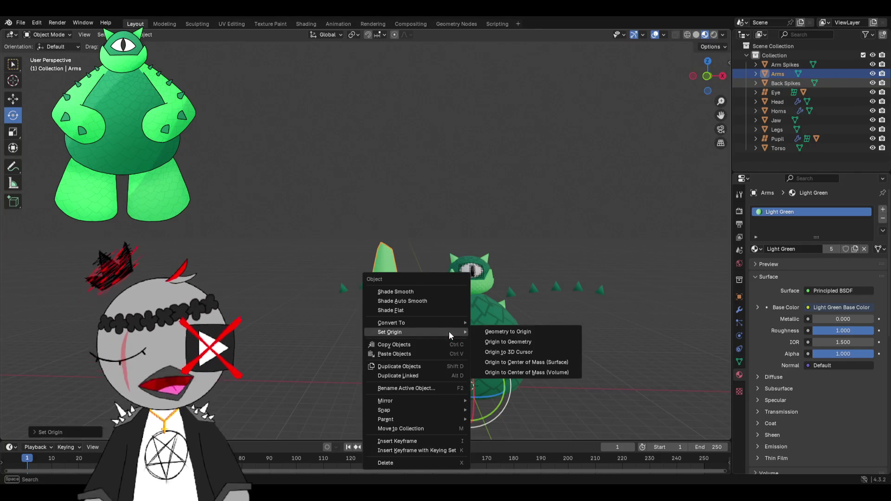
pyautogui.click(495, 332)
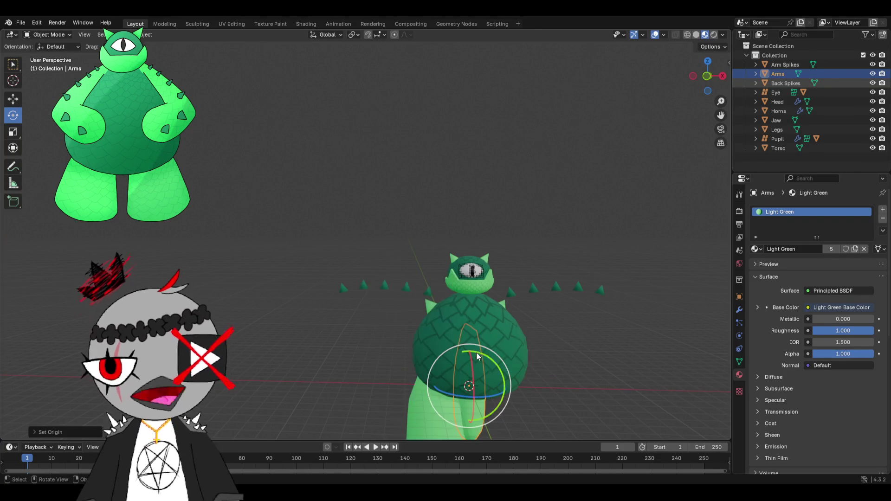
# - Raise the Arms piece above the body and switch to the UV Editing workspace
pyautogui.click(13, 99)
pyautogui.moveTo(469, 356); pyautogui.dragTo(502, 153)
pyautogui.moveTo(553, 142); pyautogui.dragTo(510, 242, button='middle')
pyautogui.scroll(3, 510, 241)
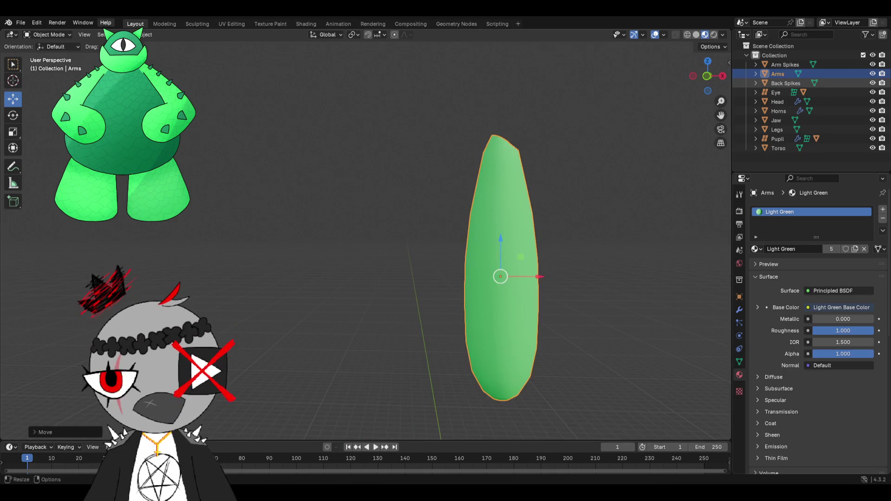
pyautogui.click(231, 23)
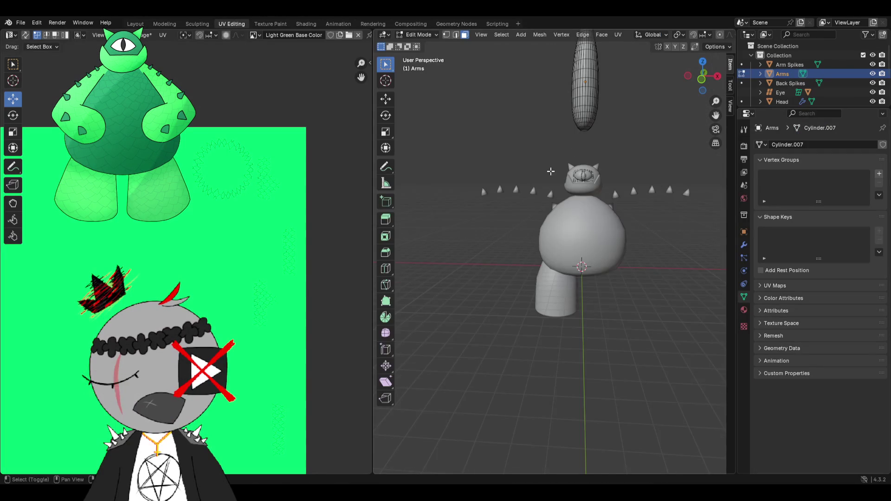
# - Enter Texture Paint, enable X-axis mirrored painting and lay the first mirrored strokes on the arm
pyautogui.moveTo(549, 174); pyautogui.dragTo(406, 104, button='middle')
pyautogui.click(270, 24)
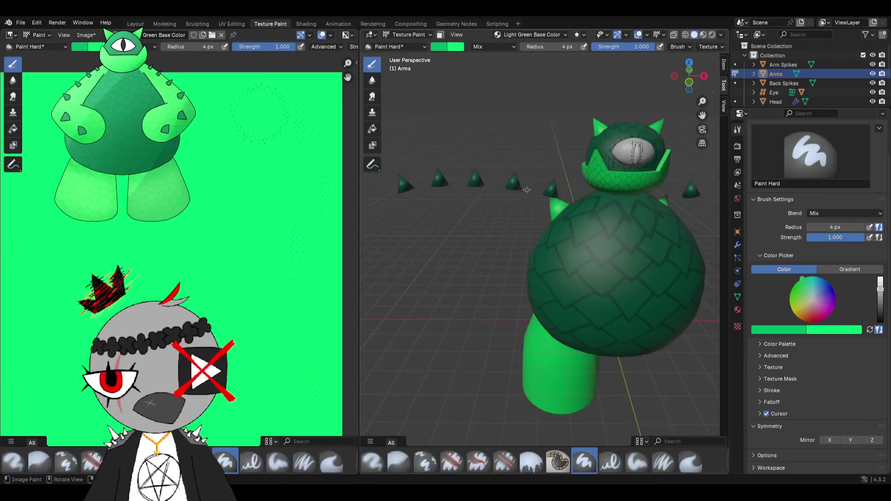
pyautogui.moveTo(402, 175)
pyautogui.mouseDown(button='middle')
pyautogui.moveTo(540, 207)
pyautogui.moveTo(492, 197)
pyautogui.mouseUp(button='middle')
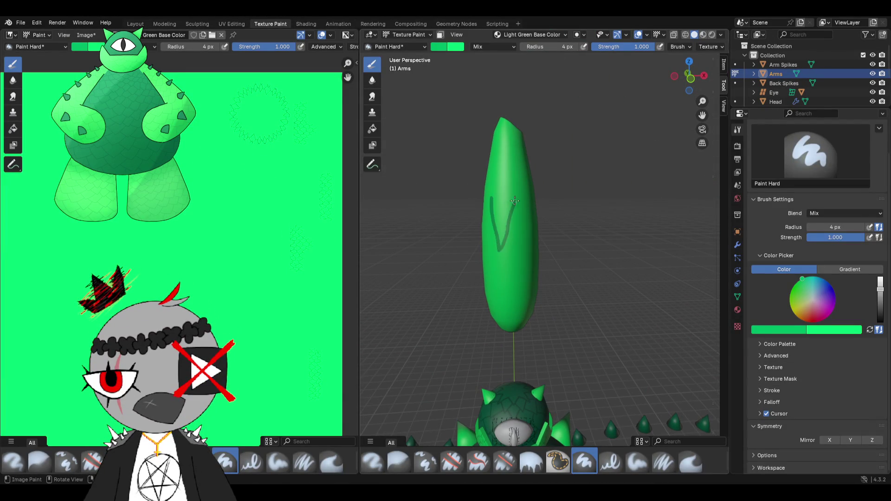
pyautogui.scroll(4, 500, 260)
pyautogui.scroll(-2, 501, 259)
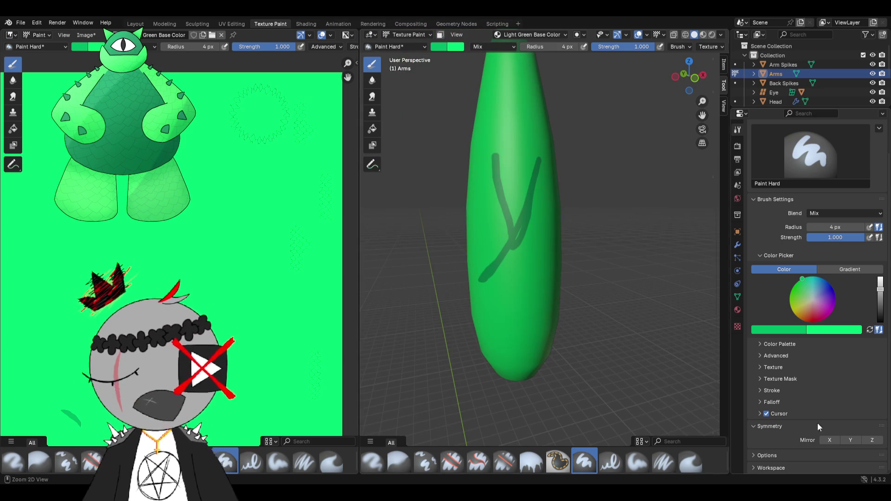
pyautogui.hotkey('ctrl', 'z')
pyautogui.click(839, 441)
pyautogui.moveTo(490, 224)
pyautogui.mouseDown()
pyautogui.moveTo(496, 273)
pyautogui.moveTo(507, 183)
pyautogui.mouseUp()
# - Inspect the arm tip from several angles, undo the outer tip strokes and extend the left line
pyautogui.moveTo(510, 176)
pyautogui.mouseDown(button='middle')
pyautogui.moveTo(629, 170)
pyautogui.moveTo(505, 160)
pyautogui.moveTo(488, 216)
pyautogui.mouseUp(button='middle')
pyautogui.scroll(-2, 630, 170)
pyautogui.scroll(2, 629, 170)
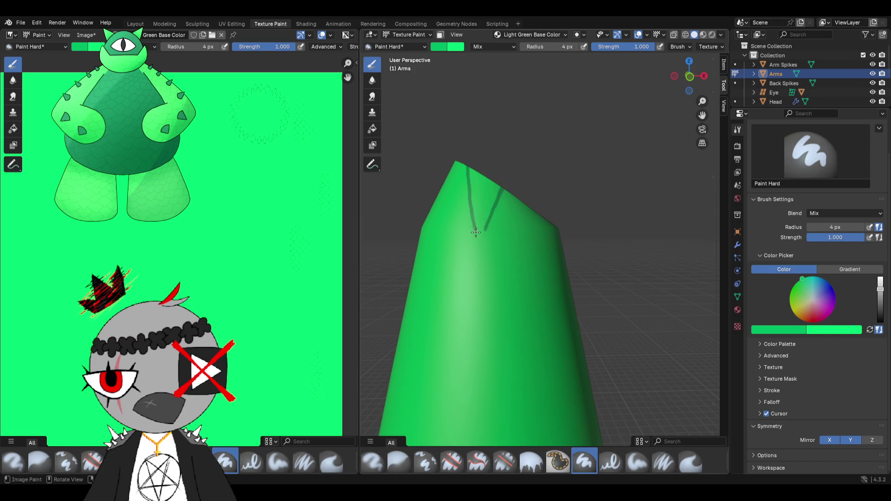
pyautogui.moveTo(482, 247); pyautogui.dragTo(481, 187, button='middle')
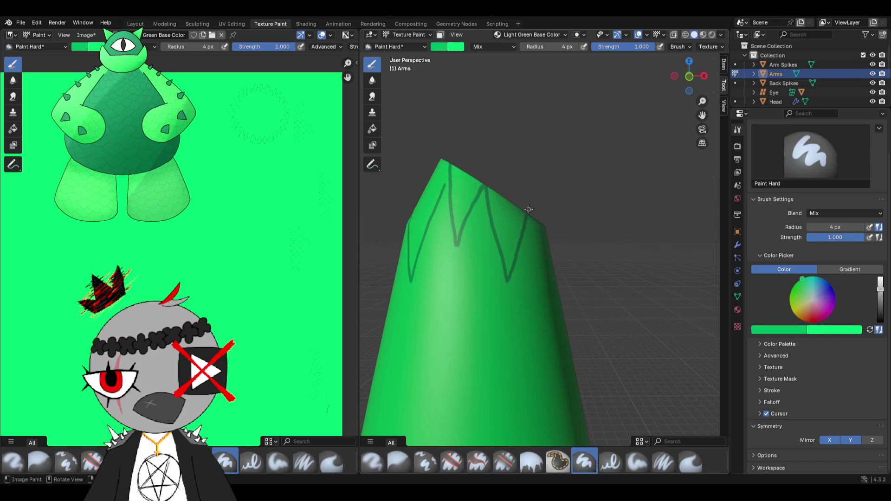
pyautogui.moveTo(529, 209); pyautogui.dragTo(541, 226, button='middle')
pyautogui.hotkey('ctrl', 'z')
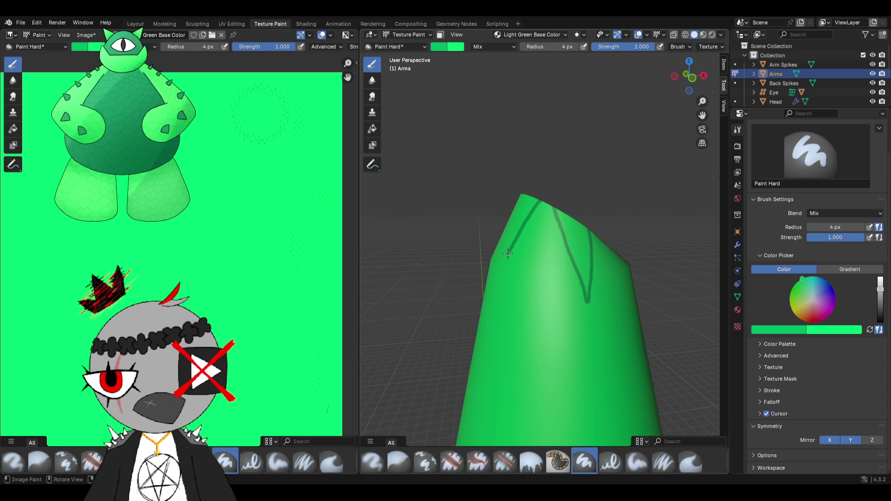
pyautogui.moveTo(486, 214)
pyautogui.mouseDown(button='middle')
pyautogui.moveTo(639, 231)
pyautogui.moveTo(581, 221)
pyautogui.mouseUp(button='middle')
pyautogui.moveTo(567, 289); pyautogui.dragTo(562, 286)
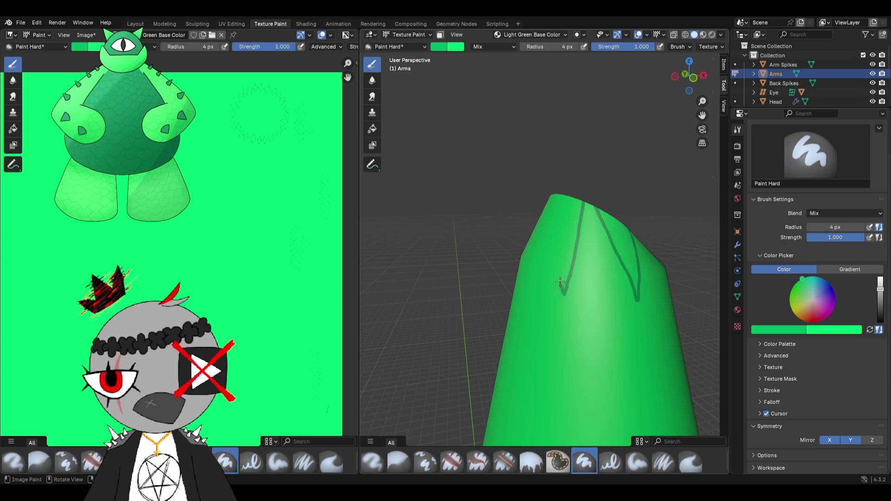
pyautogui.moveTo(559, 200); pyautogui.dragTo(494, 269, button='middle')
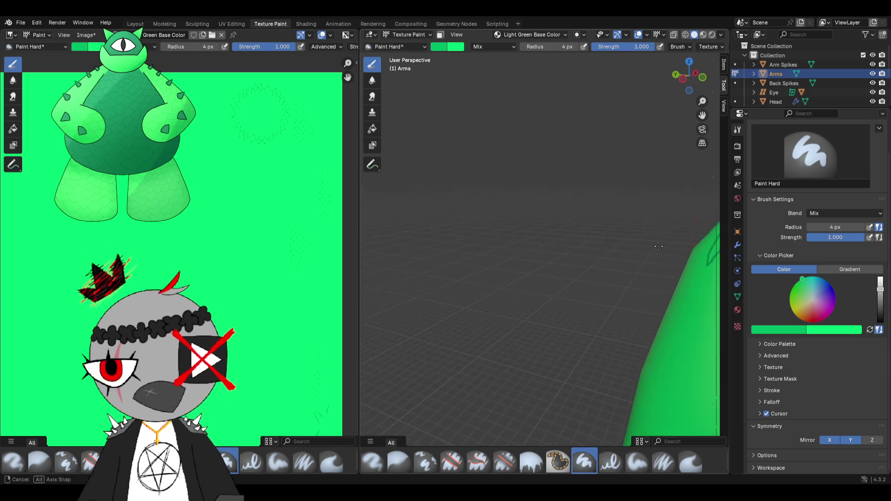
pyautogui.moveTo(552, 270); pyautogui.dragTo(548, 256, button='middle')
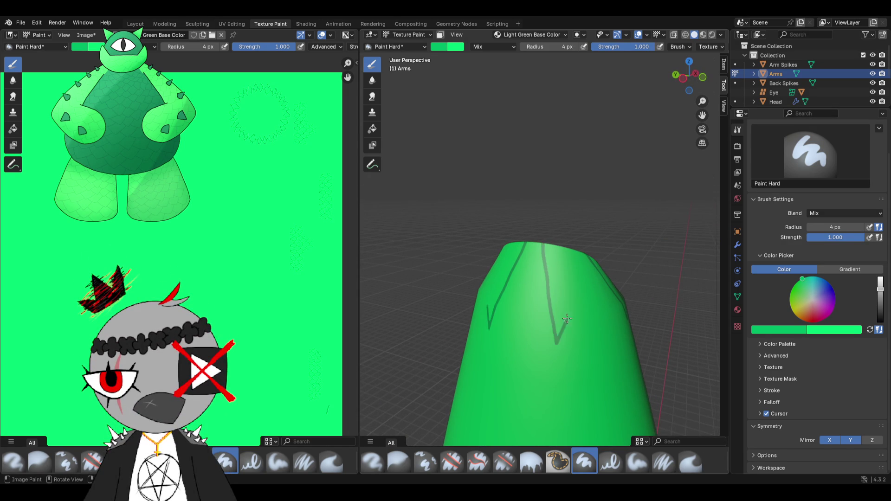
# - Redo the long line down the arm and undo the zigzag strokes at the tip
pyautogui.moveTo(582, 251); pyautogui.dragTo(545, 249, button='middle')
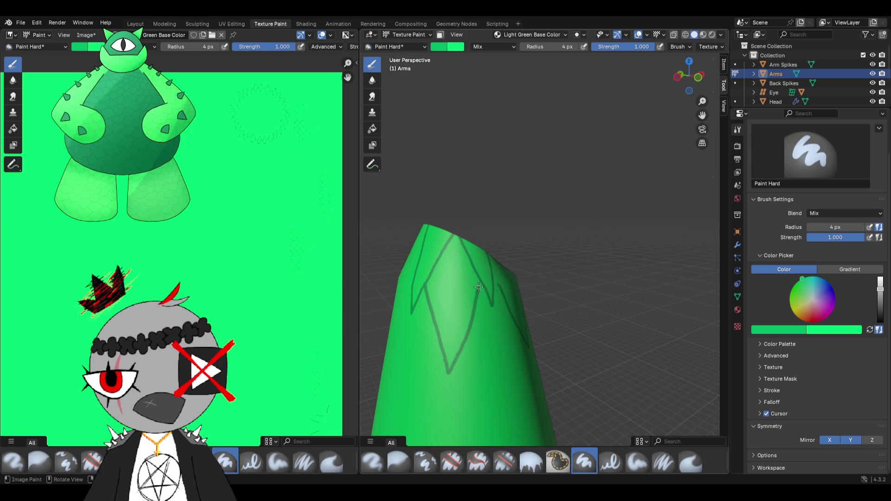
pyautogui.hotkey('ctrl', 'z')
pyautogui.moveTo(430, 303); pyautogui.dragTo(452, 368)
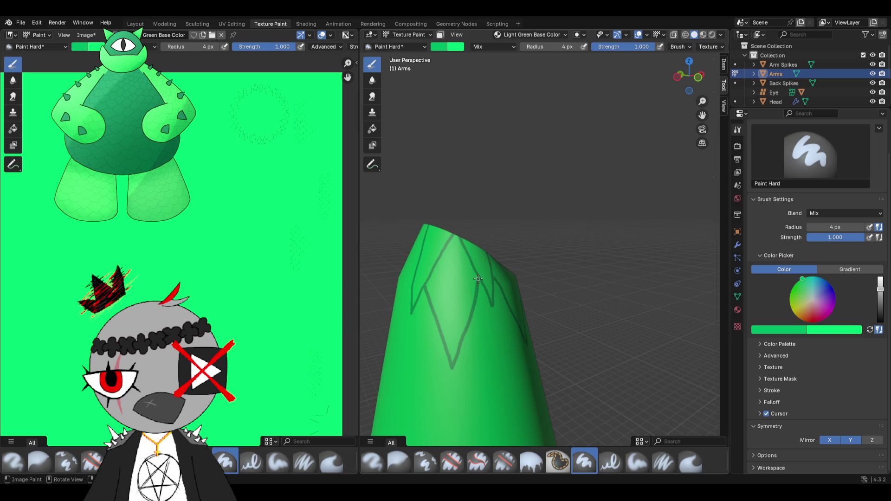
pyautogui.moveTo(464, 338)
pyautogui.mouseDown(button='middle')
pyautogui.moveTo(442, 335)
pyautogui.moveTo(466, 300)
pyautogui.mouseUp(button='middle')
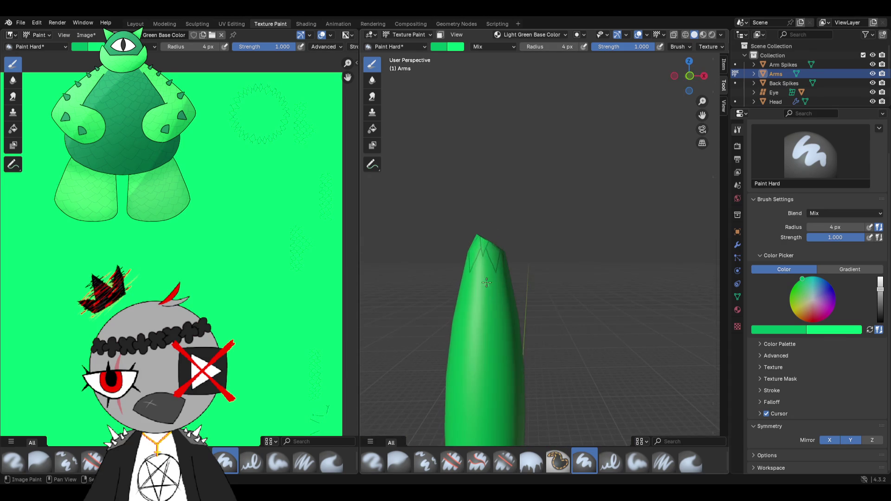
pyautogui.moveTo(465, 300)
pyautogui.mouseDown(button='middle')
pyautogui.moveTo(504, 254)
pyautogui.moveTo(497, 249)
pyautogui.mouseUp(button='middle')
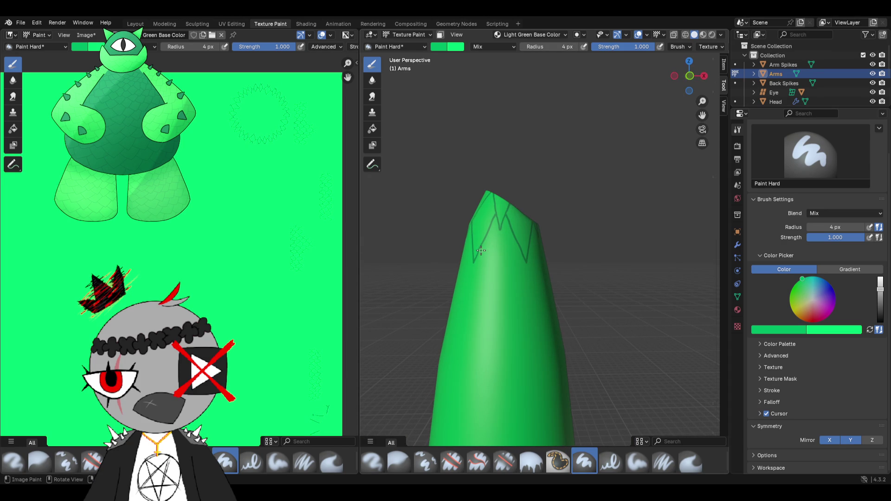
pyautogui.hotkey('ctrl', 'z')
pyautogui.hotkey('ctrl', 'z')
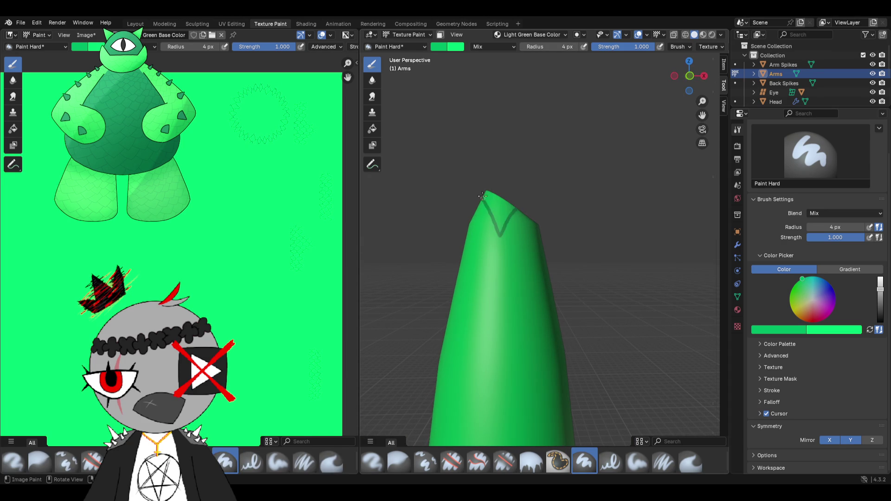
pyautogui.moveTo(487, 198); pyautogui.dragTo(514, 206, button='middle')
pyautogui.hotkey('ctrl', 'z')
# - Build a dark V/W-shaped outline at the arm tip, retrying strokes until it reads cleanly
pyautogui.moveTo(537, 244); pyautogui.dragTo(514, 197)
pyautogui.moveTo(514, 180); pyautogui.dragTo(519, 215, button='middle')
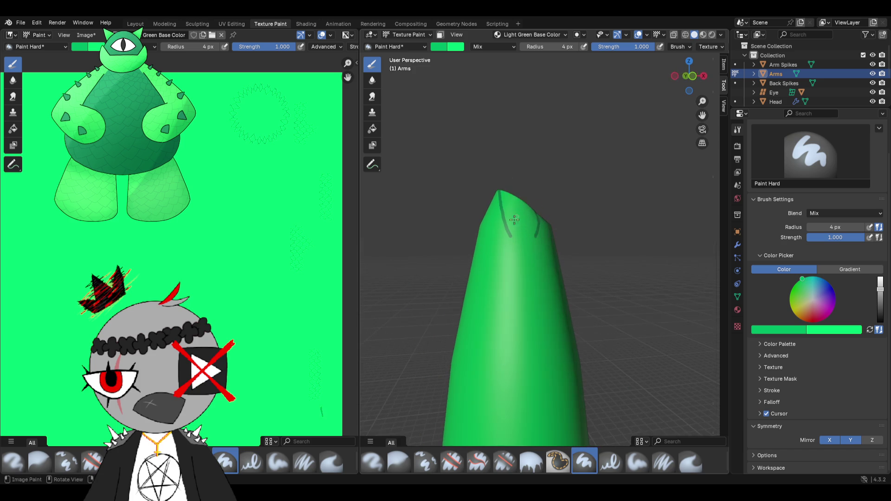
pyautogui.moveTo(510, 235); pyautogui.dragTo(526, 195)
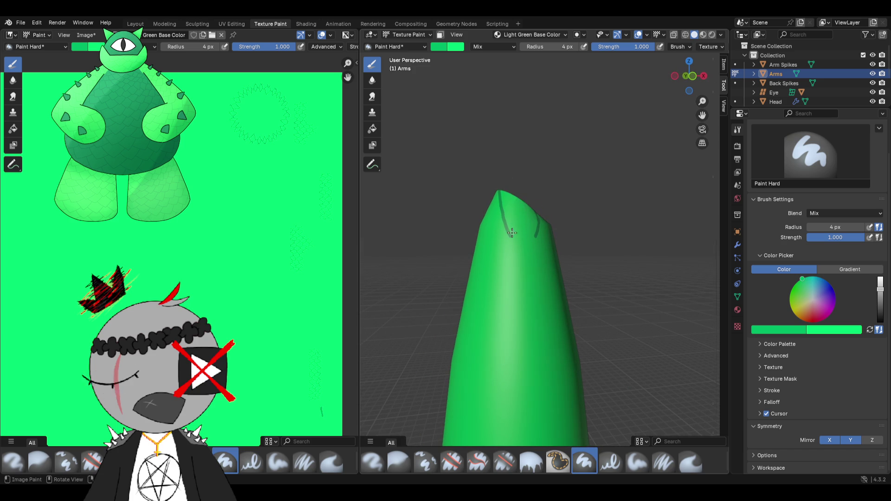
pyautogui.moveTo(510, 227); pyautogui.dragTo(533, 202)
pyautogui.moveTo(533, 202); pyautogui.dragTo(518, 221, button='middle')
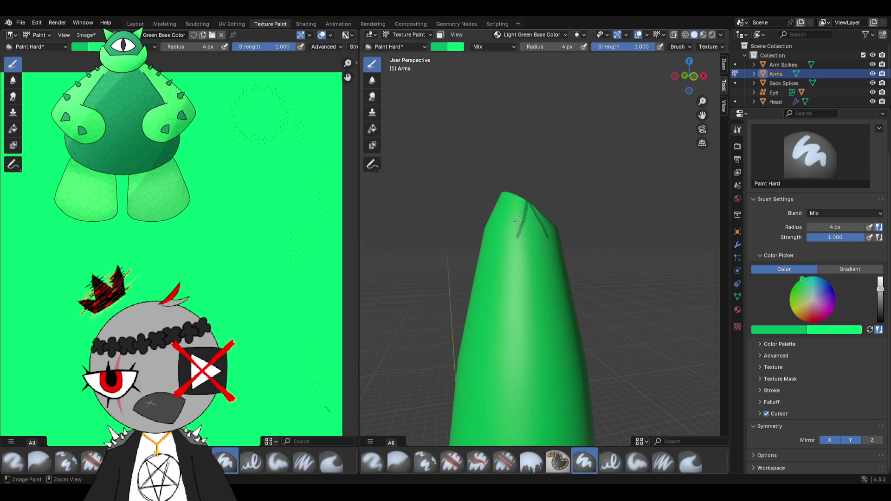
pyautogui.moveTo(514, 229); pyautogui.dragTo(504, 199)
pyautogui.moveTo(503, 199); pyautogui.dragTo(538, 202, button='middle')
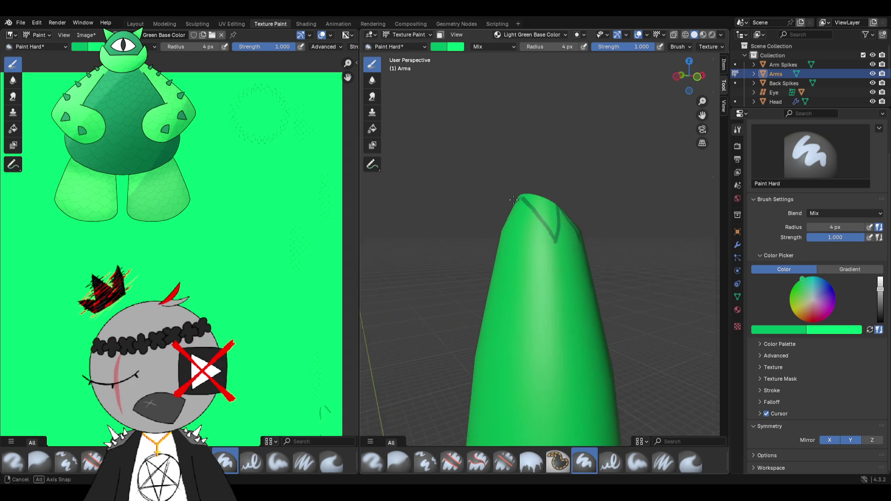
pyautogui.moveTo(592, 232); pyautogui.dragTo(551, 233, button='middle')
pyautogui.hotkey('ctrl', 'z')
pyautogui.moveTo(551, 234); pyautogui.dragTo(549, 198)
pyautogui.moveTo(549, 198); pyautogui.dragTo(529, 245, button='middle')
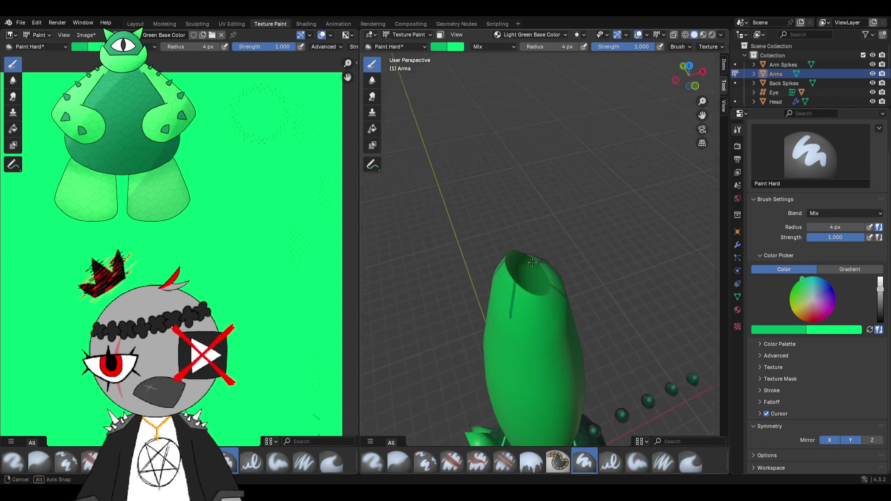
pyautogui.moveTo(547, 209); pyautogui.dragTo(517, 224, button='middle')
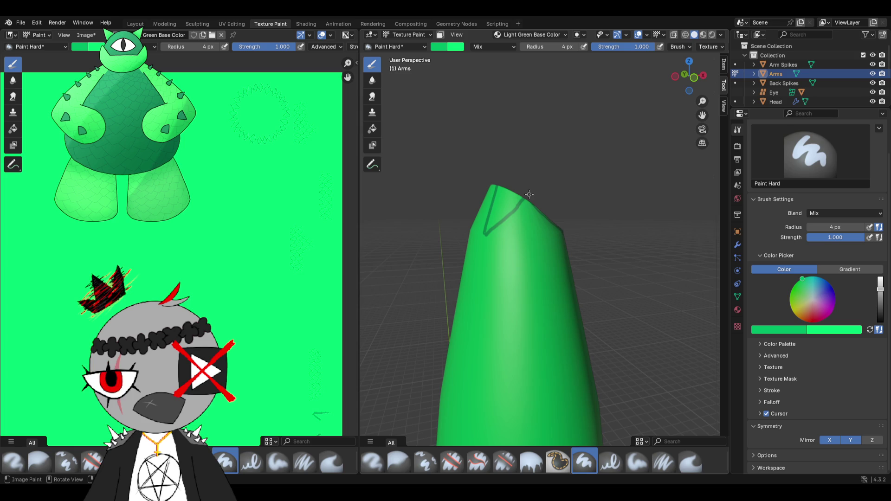
# - Settle the starting scale stroke near the arm's top, undoing and restoring until it sits right
pyautogui.moveTo(530, 194)
pyautogui.mouseDown(button='middle')
pyautogui.moveTo(481, 163)
pyautogui.moveTo(546, 230)
pyautogui.moveTo(563, 270)
pyautogui.mouseUp(button='middle')
pyautogui.hotkey('ctrl', 'z')
pyautogui.hotkey('ctrl', 'z')
pyautogui.moveTo(589, 211); pyautogui.dragTo(536, 231, button='middle')
pyautogui.moveTo(533, 202); pyautogui.dragTo(540, 268)
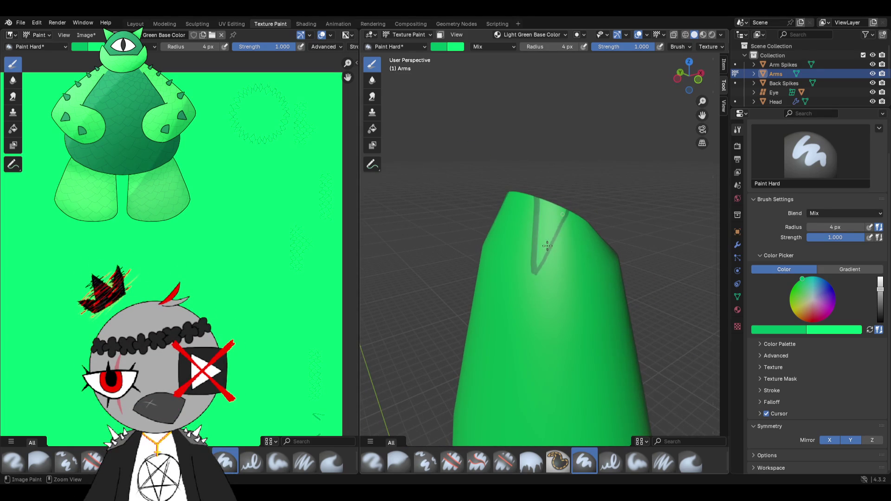
pyautogui.hotkey('ctrl', 'z')
pyautogui.hotkey('ctrl', 'shift', 'z')
pyautogui.keyDown('ctrl'); pyautogui.moveTo(544, 266); pyautogui.dragTo(543, 266, button='middle'); pyautogui.keyUp('ctrl')
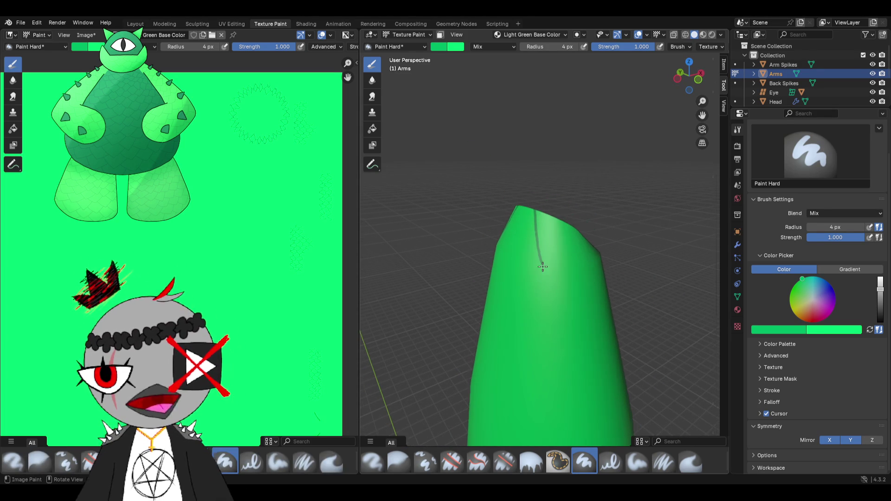
pyautogui.moveTo(531, 208); pyautogui.dragTo(537, 236)
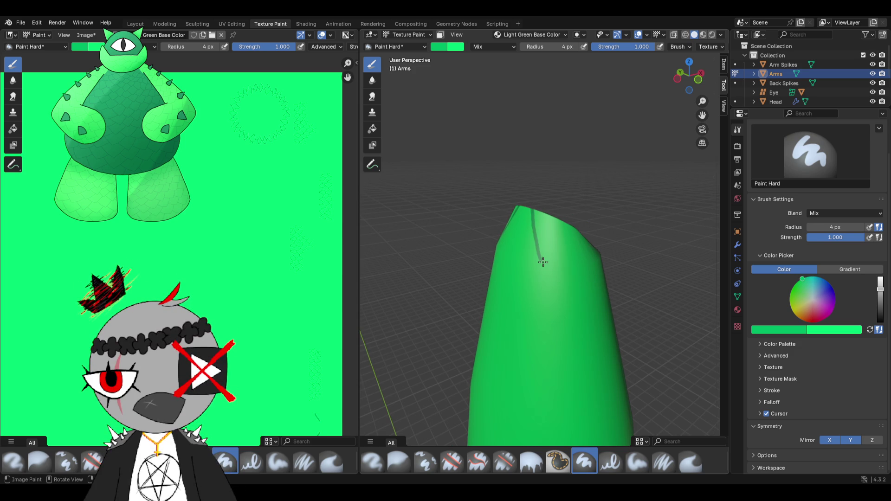
pyautogui.moveTo(558, 218); pyautogui.dragTo(501, 254, button='middle')
pyautogui.moveTo(501, 254); pyautogui.dragTo(500, 212)
pyautogui.hotkey('ctrl', 'z')
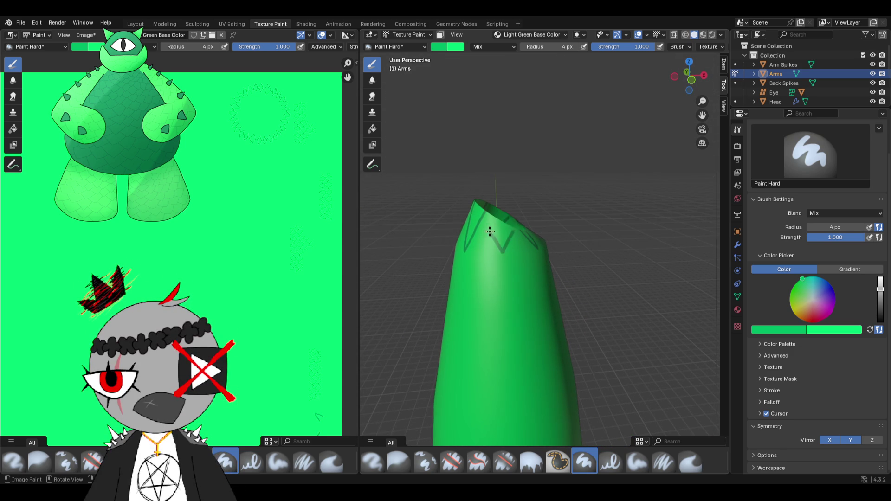
# - Paint scale edges and a V-shaped outline near the top, then zigzag edges running down the arm
pyautogui.moveTo(483, 211); pyautogui.dragTo(504, 207, button='middle')
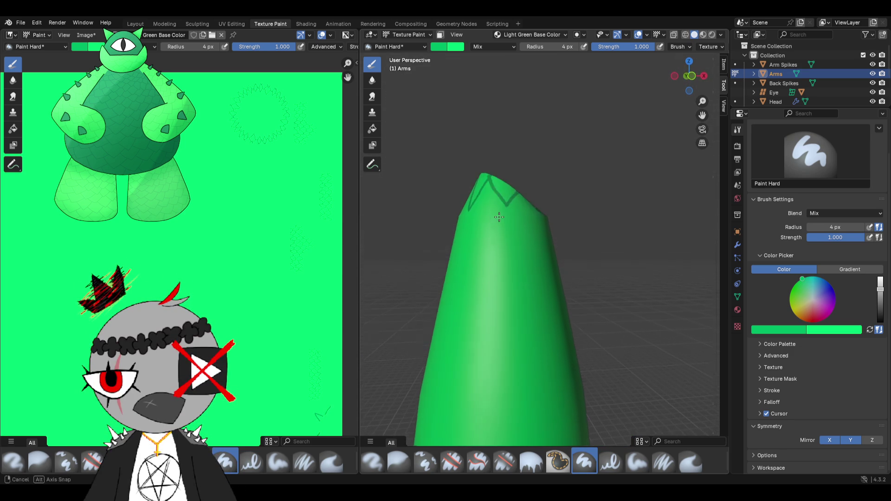
pyautogui.moveTo(504, 212); pyautogui.dragTo(493, 180)
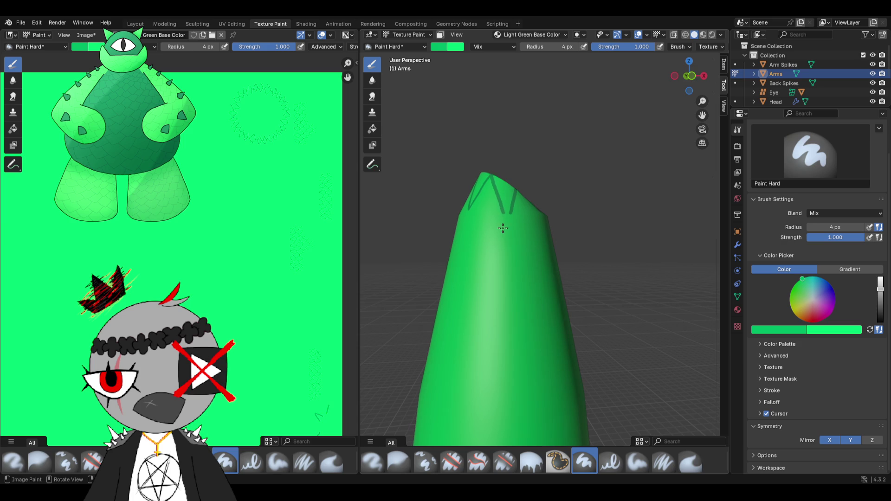
pyautogui.moveTo(507, 219); pyautogui.dragTo(491, 176)
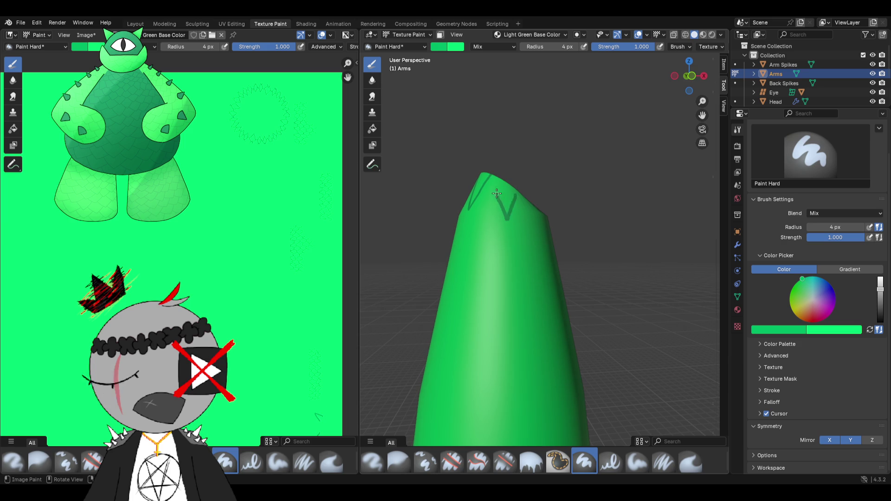
pyautogui.moveTo(498, 200); pyautogui.dragTo(544, 231, button='middle')
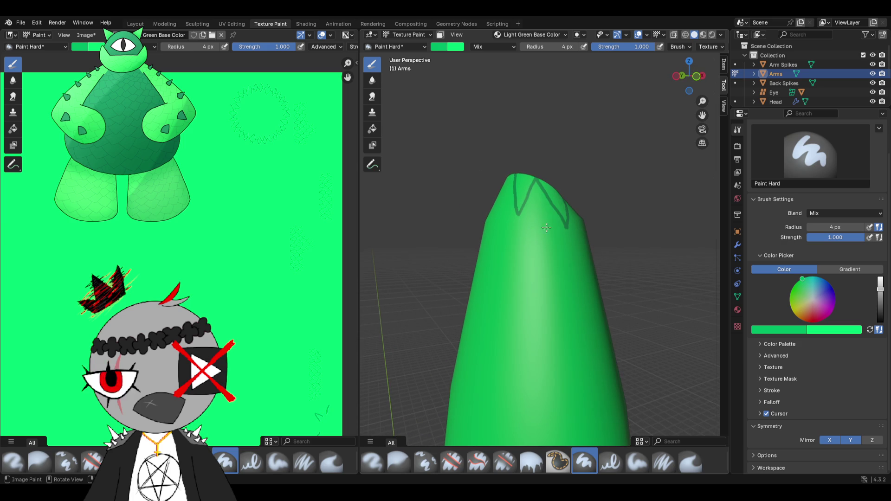
pyautogui.moveTo(560, 220)
pyautogui.mouseDown()
pyautogui.moveTo(542, 259)
pyautogui.moveTo(525, 208)
pyautogui.mouseUp()
pyautogui.moveTo(524, 208); pyautogui.dragTo(572, 223, button='middle')
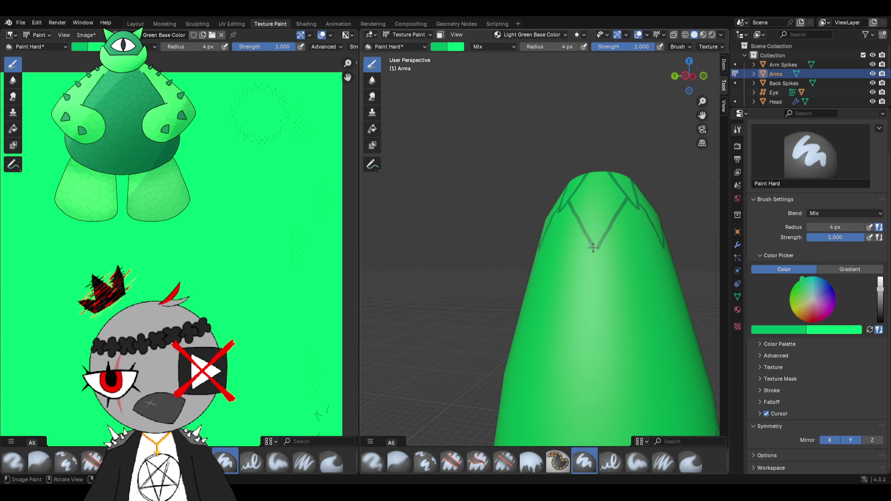
pyautogui.moveTo(591, 313); pyautogui.dragTo(564, 309, button='middle')
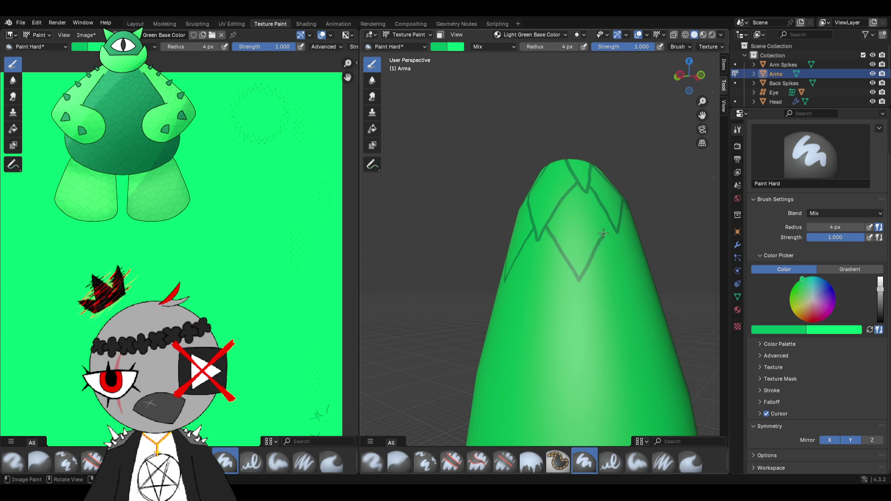
pyautogui.moveTo(609, 222); pyautogui.dragTo(571, 260, button='middle')
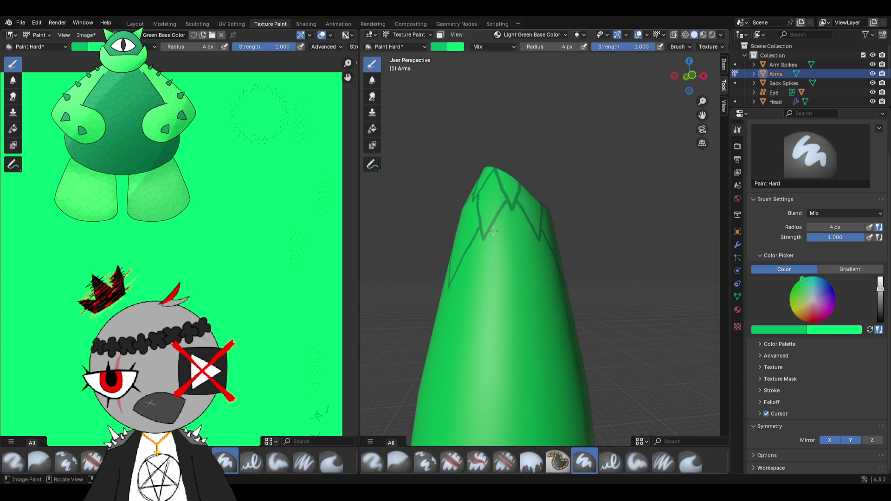
pyautogui.moveTo(491, 230); pyautogui.dragTo(519, 282)
pyautogui.moveTo(519, 281); pyautogui.dragTo(433, 266, button='middle')
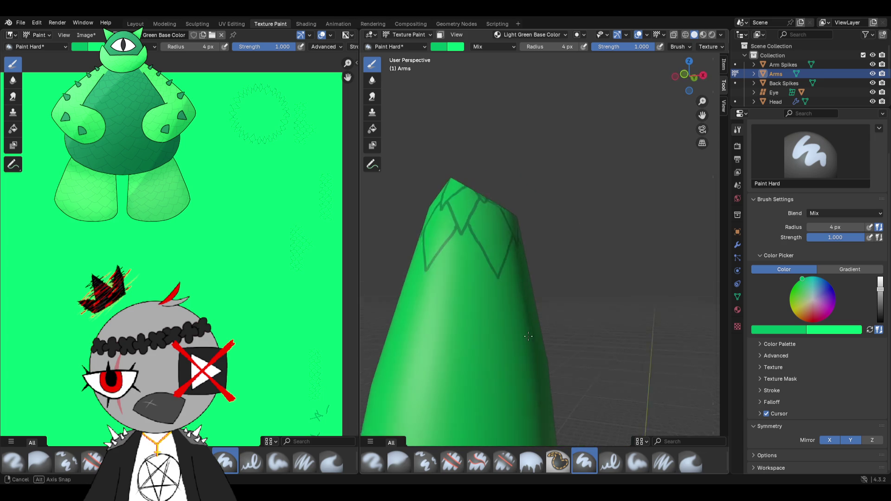
pyautogui.moveTo(454, 302); pyautogui.dragTo(479, 275)
# - Add scale edges up and across the arm plus a mirrored V outline, undoing the last V
pyautogui.moveTo(482, 268); pyautogui.dragTo(430, 298, button='middle')
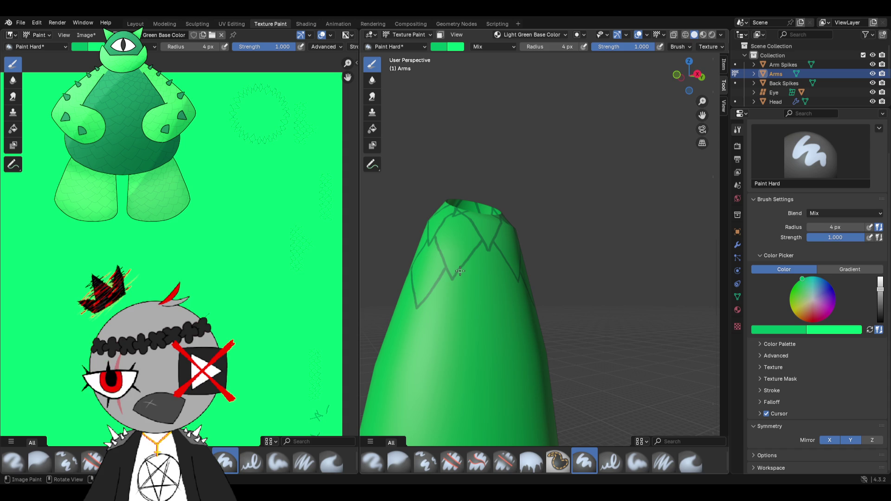
pyautogui.moveTo(492, 321); pyautogui.dragTo(496, 309, button='middle')
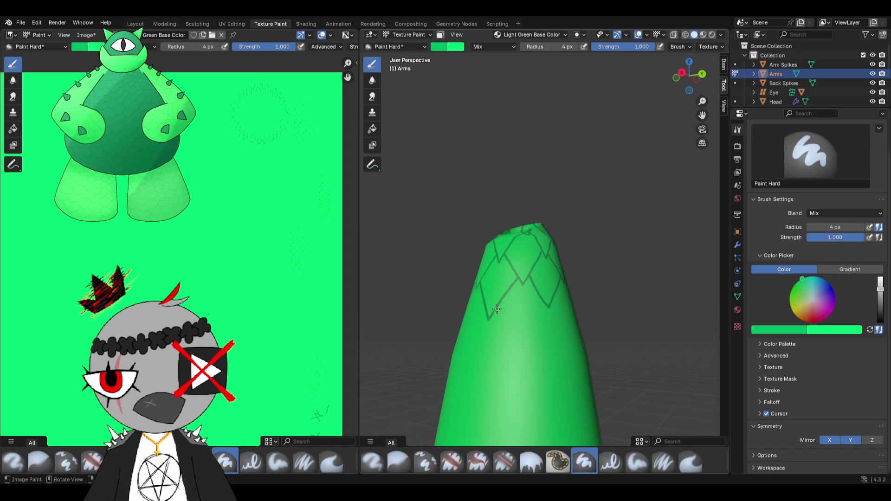
pyautogui.moveTo(521, 345); pyautogui.dragTo(541, 304)
pyautogui.moveTo(527, 324); pyautogui.dragTo(519, 299, button='middle')
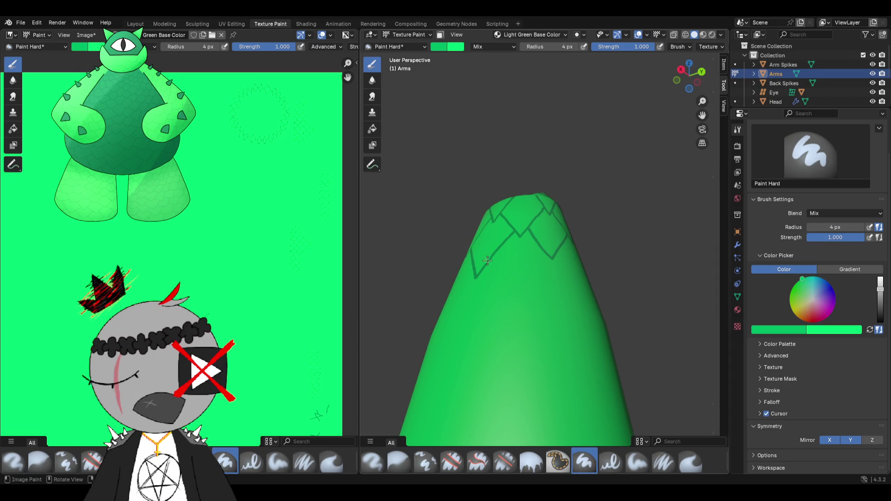
pyautogui.moveTo(486, 267); pyautogui.dragTo(517, 310)
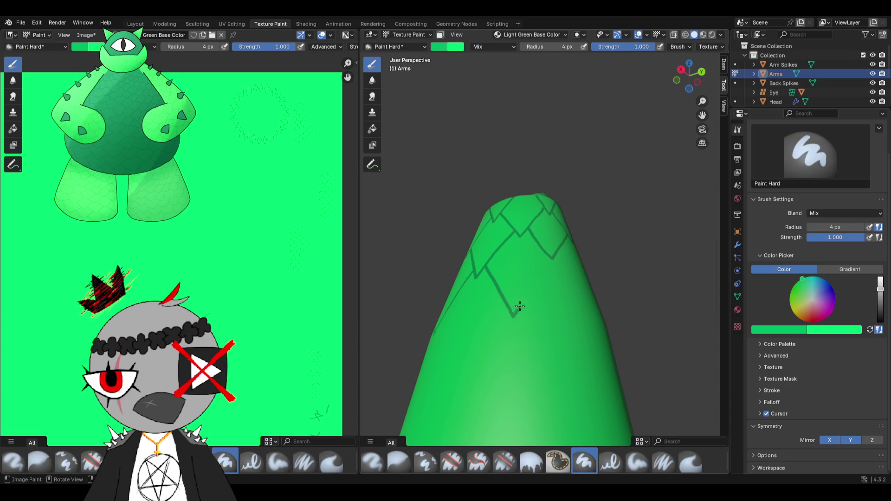
pyautogui.moveTo(538, 264)
pyautogui.mouseDown(button='middle')
pyautogui.moveTo(542, 281)
pyautogui.moveTo(540, 254)
pyautogui.mouseUp(button='middle')
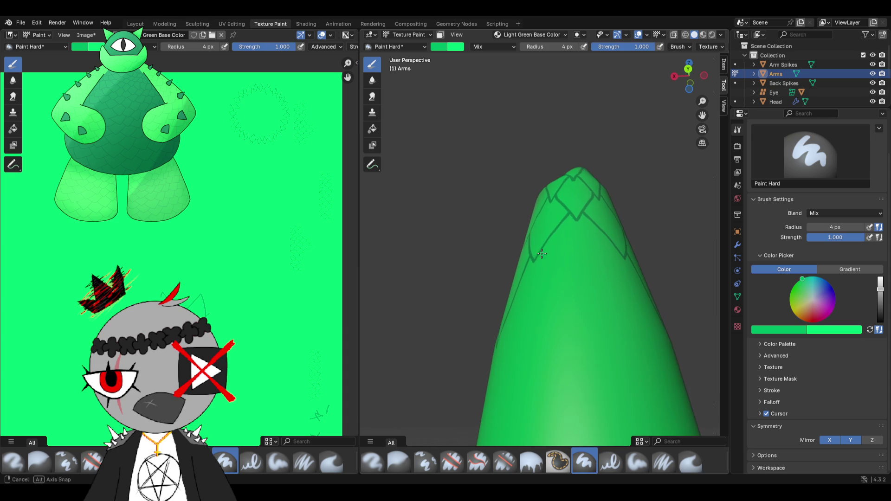
pyautogui.moveTo(541, 253); pyautogui.dragTo(587, 338)
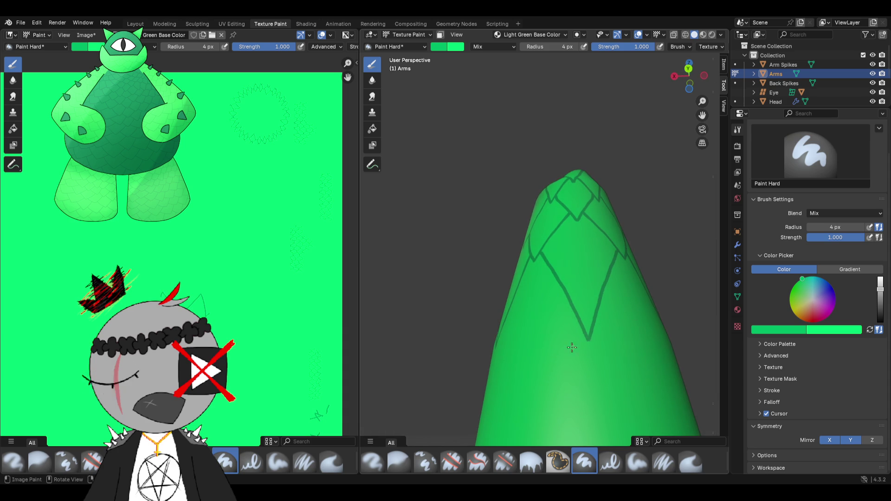
pyautogui.moveTo(587, 338); pyautogui.dragTo(596, 300, button='middle')
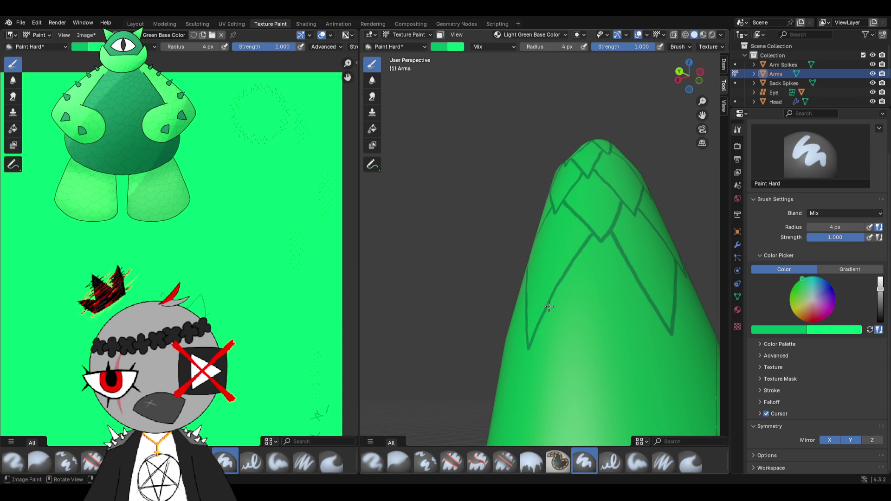
pyautogui.moveTo(547, 308)
pyautogui.mouseDown()
pyautogui.moveTo(589, 367)
pyautogui.moveTo(654, 320)
pyautogui.moveTo(591, 403)
pyautogui.mouseUp()
pyautogui.hotkey('ctrl', 'z')
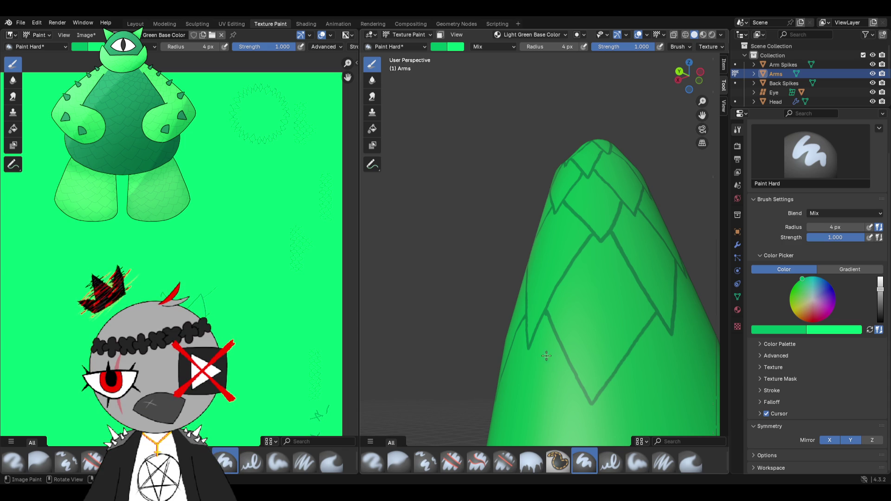
pyautogui.scroll(-3, 546, 357)
# - Rework the lower diamond edges, redoing strokes until a V outline and its mirrored edge hold
pyautogui.moveTo(551, 355)
pyautogui.mouseDown(button='middle')
pyautogui.moveTo(580, 339)
pyautogui.moveTo(565, 328)
pyautogui.moveTo(565, 344)
pyautogui.moveTo(537, 293)
pyautogui.mouseUp(button='middle')
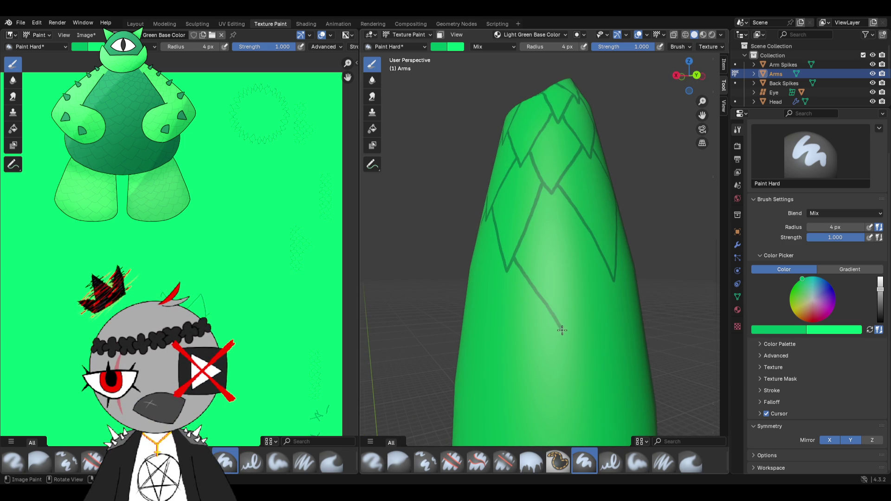
pyautogui.moveTo(579, 302); pyautogui.dragTo(598, 260)
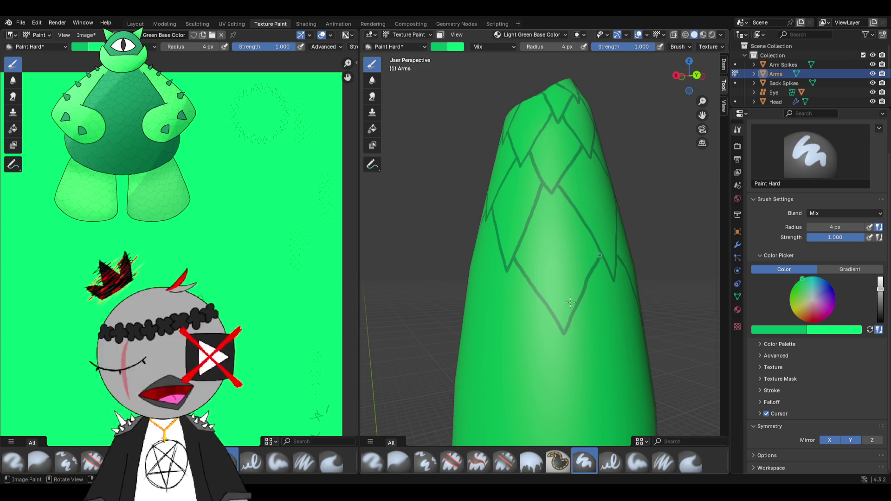
pyautogui.keyDown('ctrl'); pyautogui.moveTo(600, 257); pyautogui.dragTo(541, 277, button='middle'); pyautogui.keyUp('ctrl')
pyautogui.hotkey('ctrl', 'z')
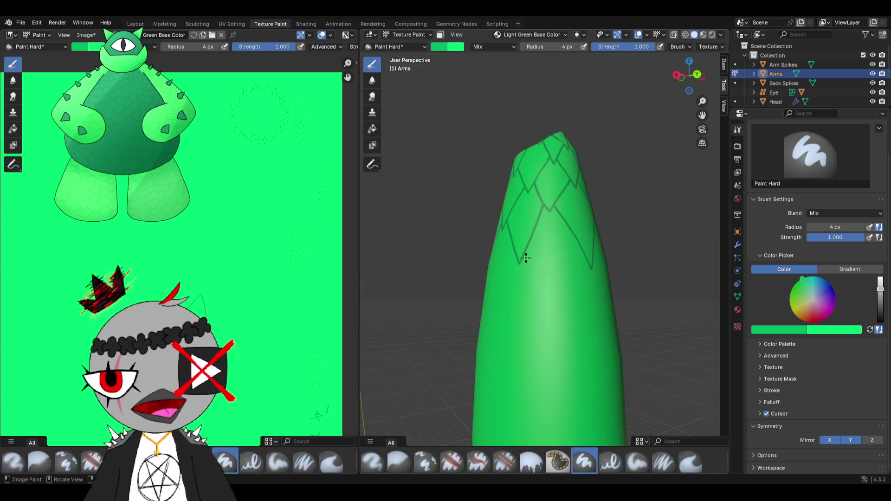
pyautogui.moveTo(522, 255); pyautogui.dragTo(554, 301)
pyautogui.hotkey('ctrl', 'z')
pyautogui.scroll(1, 555, 301)
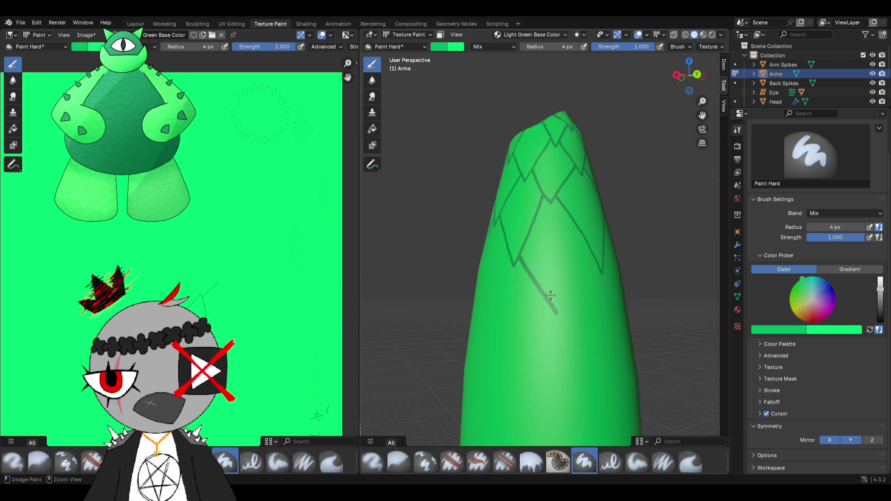
pyautogui.moveTo(518, 257); pyautogui.dragTo(581, 280)
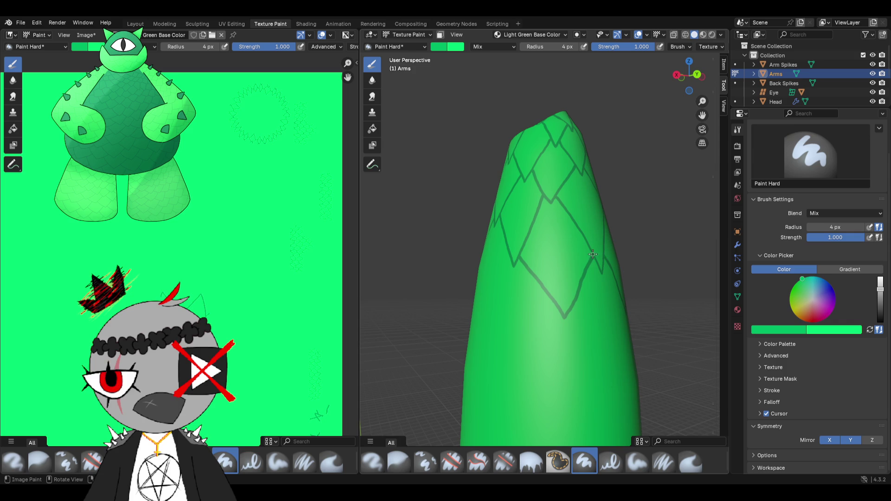
pyautogui.moveTo(571, 301); pyautogui.dragTo(544, 291, button='middle')
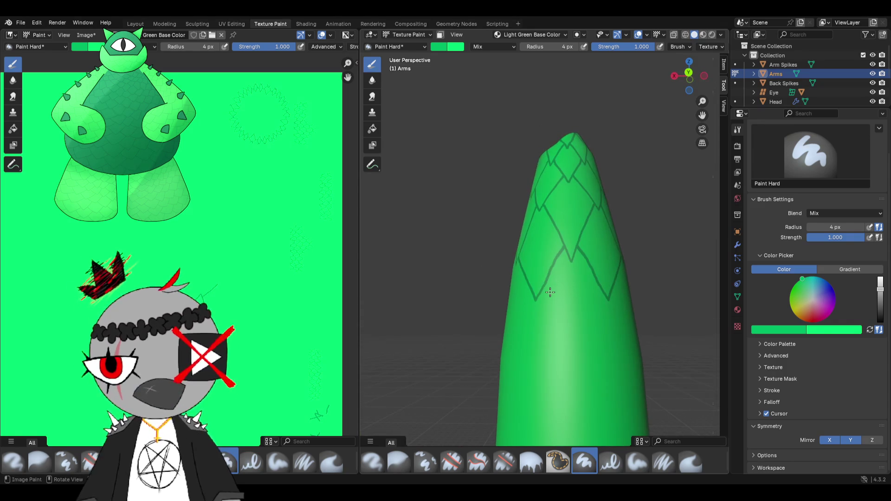
pyautogui.moveTo(545, 291); pyautogui.dragTo(565, 329)
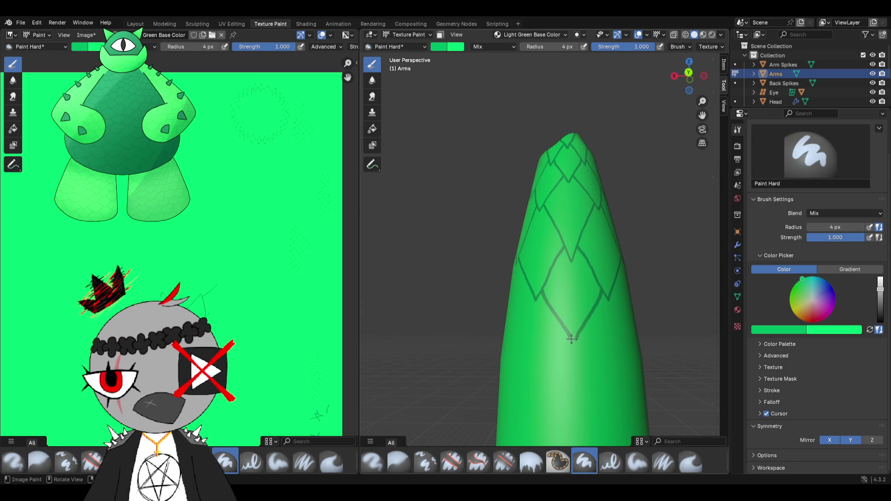
# - Continue scale edges further down the arm, ending with loose overlapping dark strokes
pyautogui.moveTo(572, 342); pyautogui.dragTo(480, 249, button='middle')
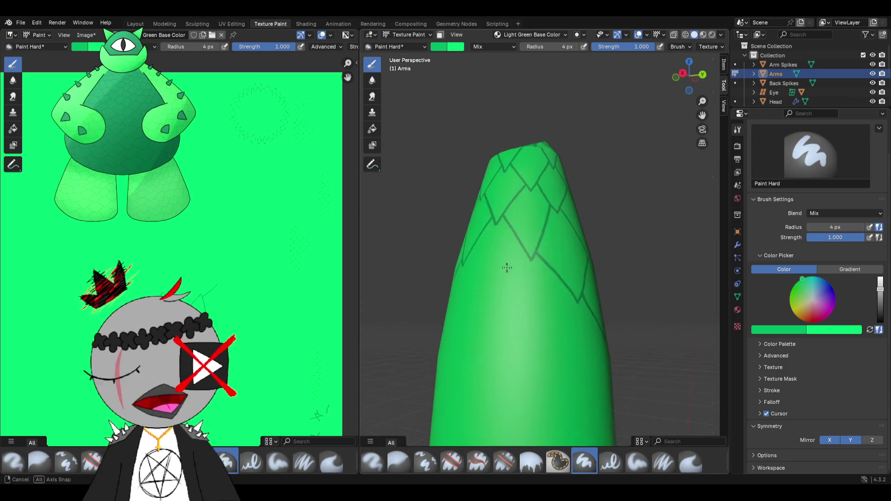
pyautogui.moveTo(468, 249); pyautogui.dragTo(502, 289)
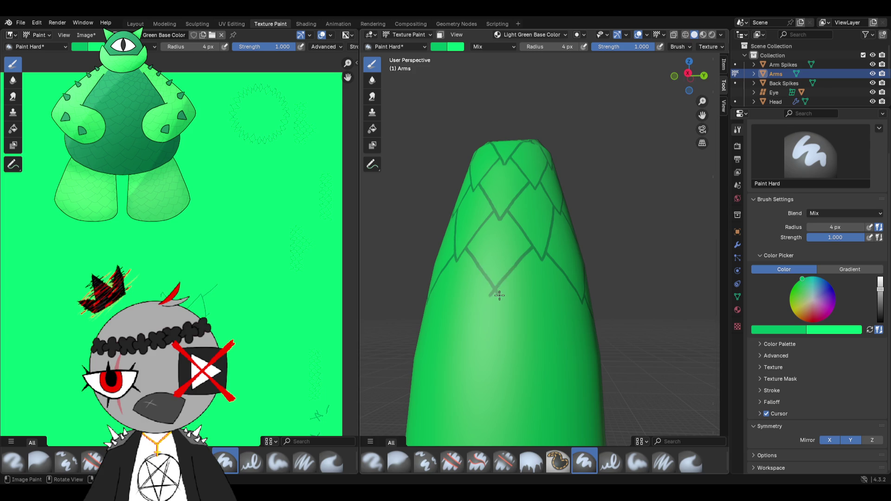
pyautogui.keyDown('ctrl'); pyautogui.moveTo(501, 289); pyautogui.dragTo(468, 249, button='middle'); pyautogui.keyUp('ctrl')
pyautogui.hotkey('ctrl', 'z')
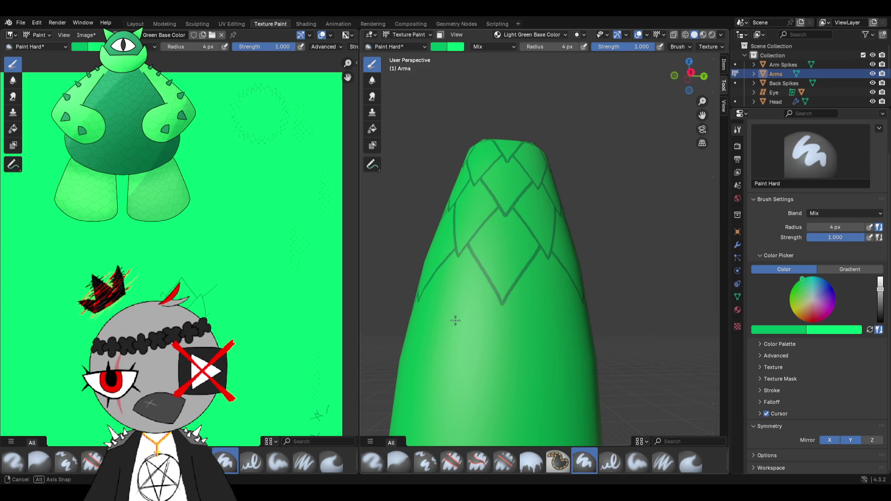
pyautogui.moveTo(455, 321); pyautogui.dragTo(451, 269, button='middle')
pyautogui.moveTo(441, 265); pyautogui.dragTo(476, 316)
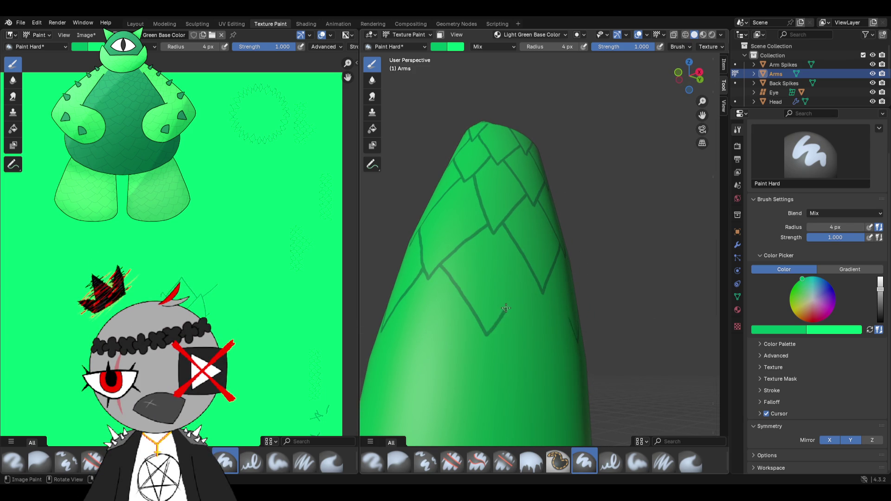
pyautogui.hotkey('ctrl', 'z')
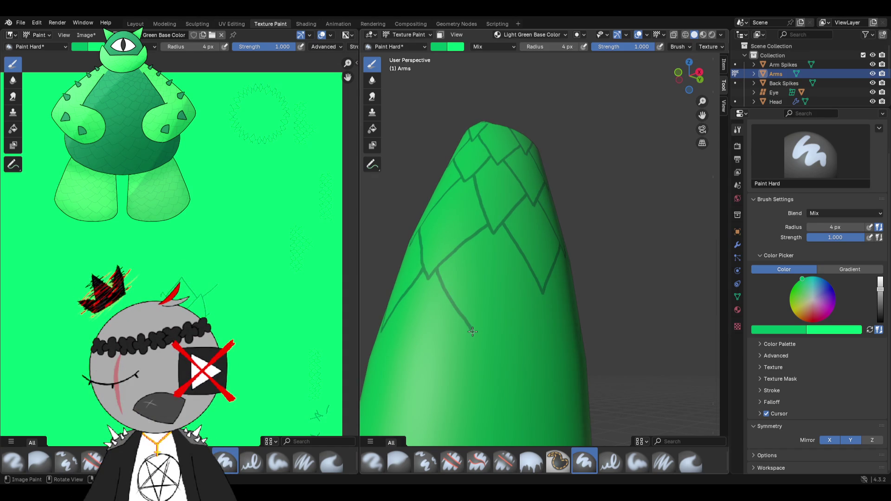
pyautogui.moveTo(503, 315); pyautogui.dragTo(533, 272)
pyautogui.moveTo(473, 288); pyautogui.dragTo(427, 284, button='middle')
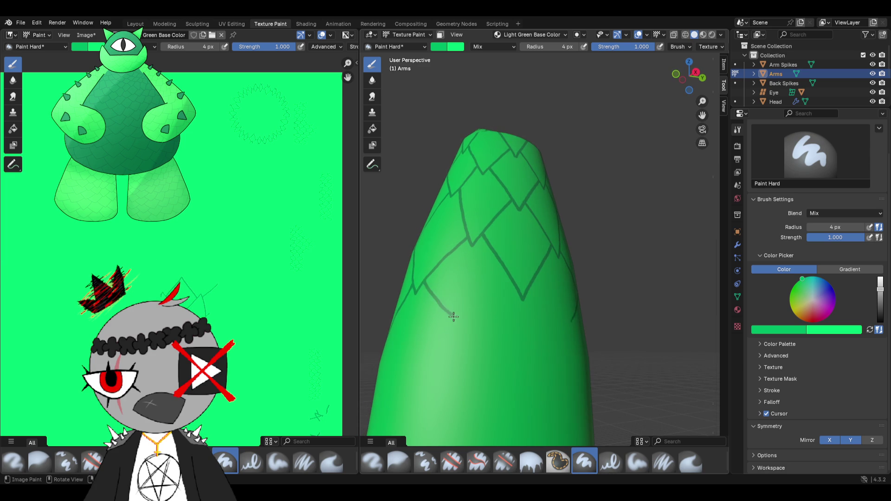
pyautogui.moveTo(460, 328)
pyautogui.mouseDown()
pyautogui.moveTo(515, 280)
pyautogui.moveTo(488, 306)
pyautogui.mouseUp()
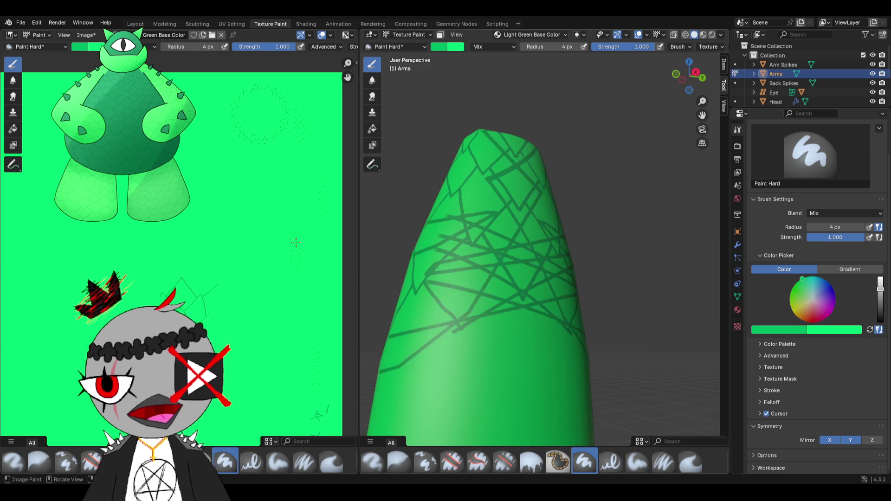
# - Undo the scribbled strokes and extend scale lines down the arm, retrying the lower outline
pyautogui.hotkey('ctrl', 'z')
pyautogui.moveTo(448, 294); pyautogui.dragTo(484, 286, button='middle')
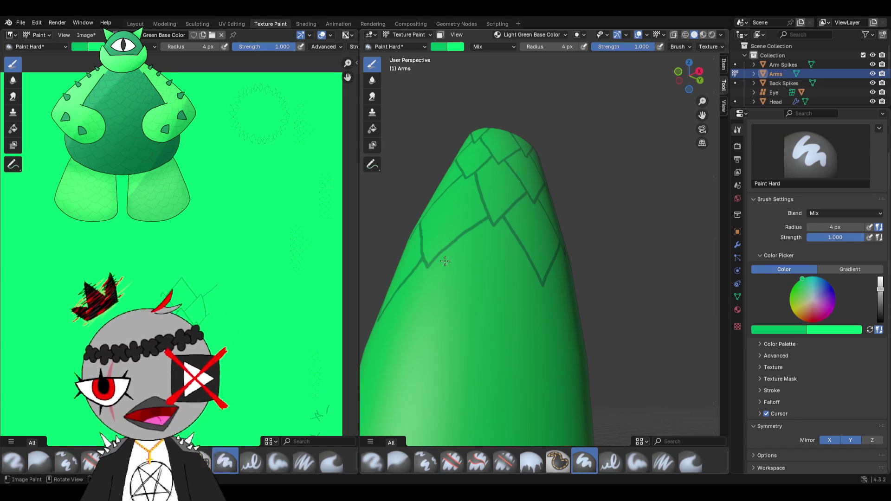
pyautogui.moveTo(475, 303); pyautogui.dragTo(483, 317)
pyautogui.moveTo(563, 301); pyautogui.dragTo(532, 270)
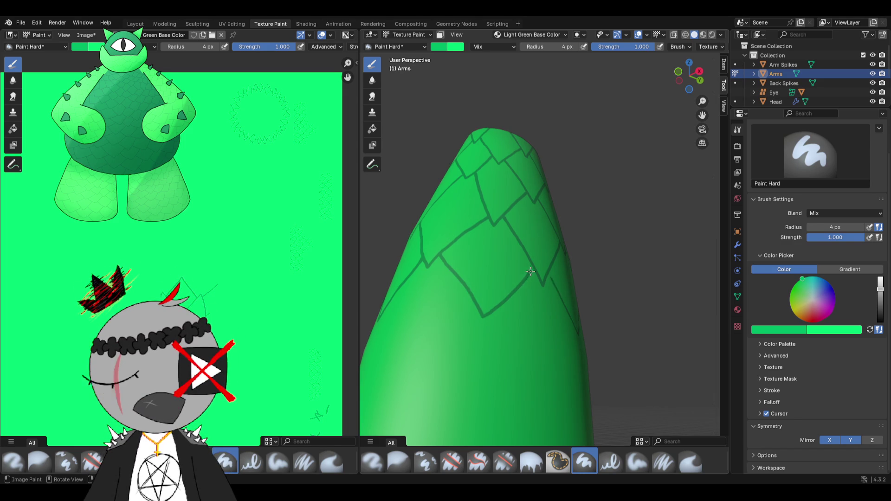
pyautogui.moveTo(506, 280)
pyautogui.keyDown('ctrl'); pyautogui.mouseDown(button='middle')
pyautogui.moveTo(425, 321)
pyautogui.moveTo(536, 247)
pyautogui.mouseUp(button='middle'); pyautogui.keyUp('ctrl')
pyautogui.hotkey('ctrl', 'z')
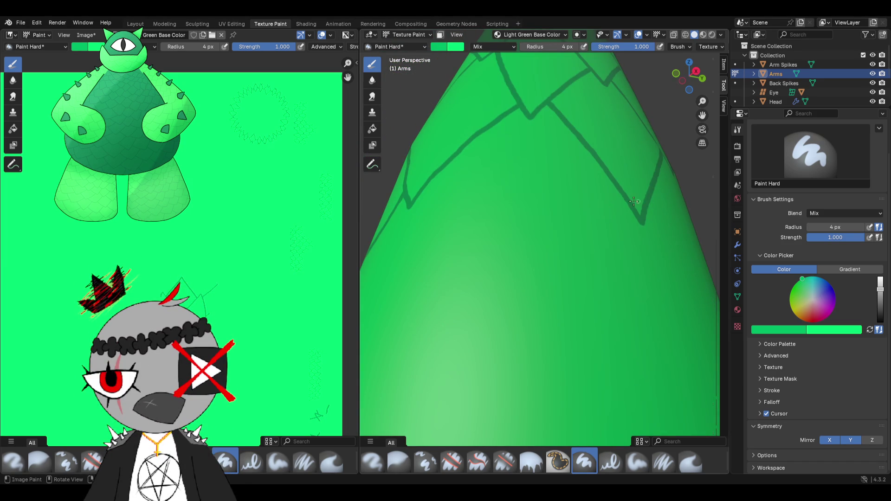
pyautogui.moveTo(619, 192); pyautogui.dragTo(558, 273)
pyautogui.hotkey('ctrl', 'z')
pyautogui.scroll(-3, 564, 255)
# - Paint further scale edges toward the lower arm, finishing with a mirrored pair of edges
pyautogui.moveTo(585, 223); pyautogui.dragTo(534, 275)
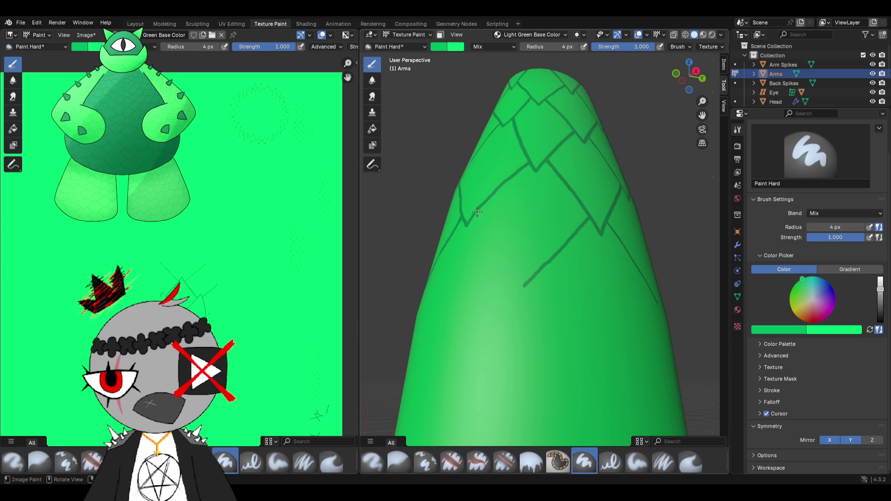
pyautogui.moveTo(483, 228); pyautogui.dragTo(523, 286)
pyautogui.moveTo(462, 282); pyautogui.dragTo(525, 273, button='middle')
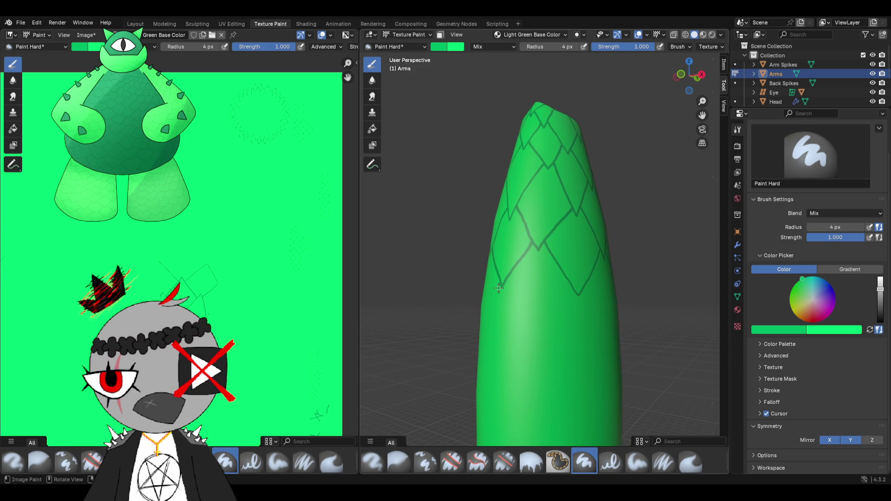
pyautogui.scroll(2, 524, 273)
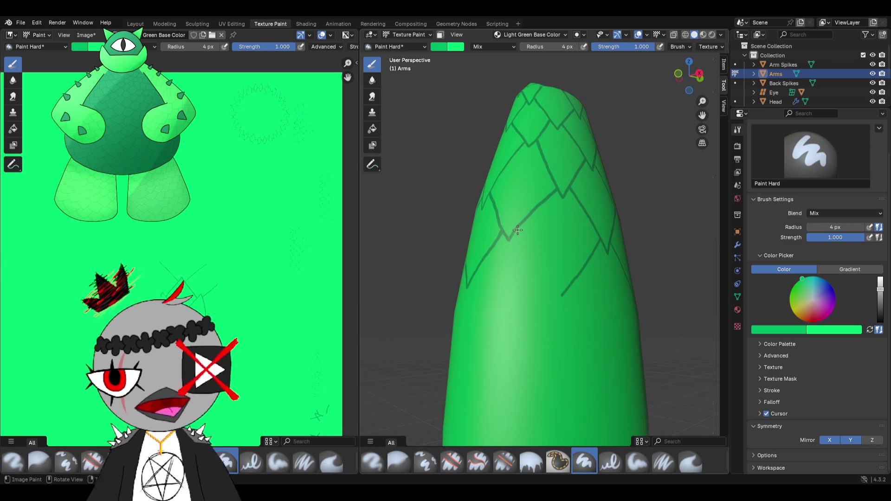
pyautogui.hotkey('ctrl', 'z')
pyautogui.moveTo(517, 230); pyautogui.dragTo(525, 246)
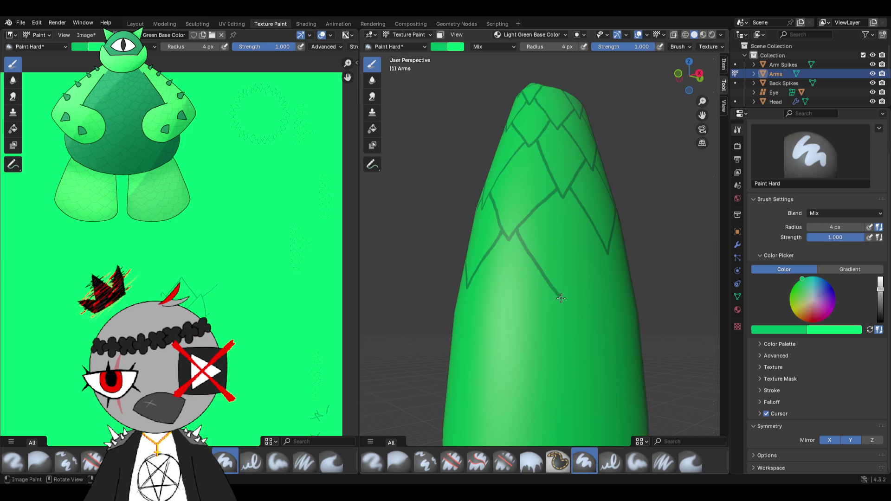
pyautogui.moveTo(562, 298); pyautogui.dragTo(521, 294, button='middle')
pyautogui.moveTo(512, 297); pyautogui.dragTo(551, 260)
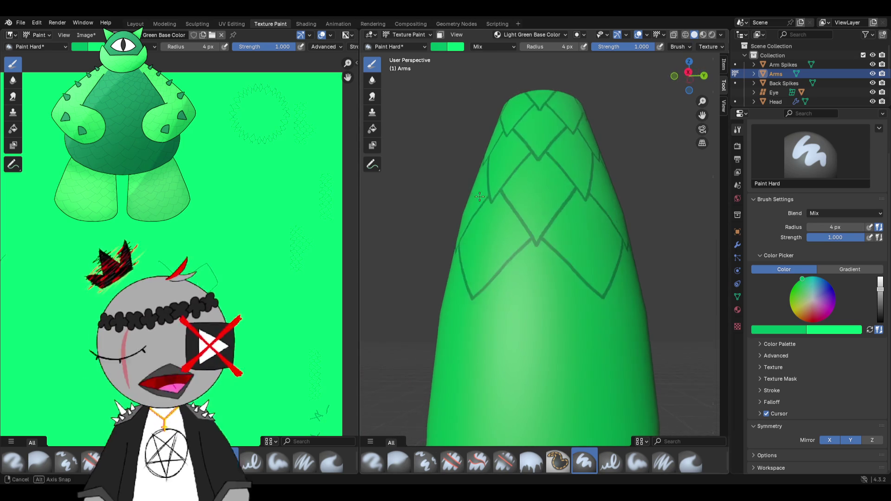
pyautogui.scroll(-3, 472, 194)
pyautogui.moveTo(471, 193)
pyautogui.mouseDown(button='middle')
pyautogui.moveTo(470, 205)
pyautogui.moveTo(489, 224)
pyautogui.moveTo(481, 195)
pyautogui.moveTo(487, 185)
pyautogui.moveTo(481, 209)
pyautogui.mouseUp(button='middle')
pyautogui.scroll(3, 490, 223)
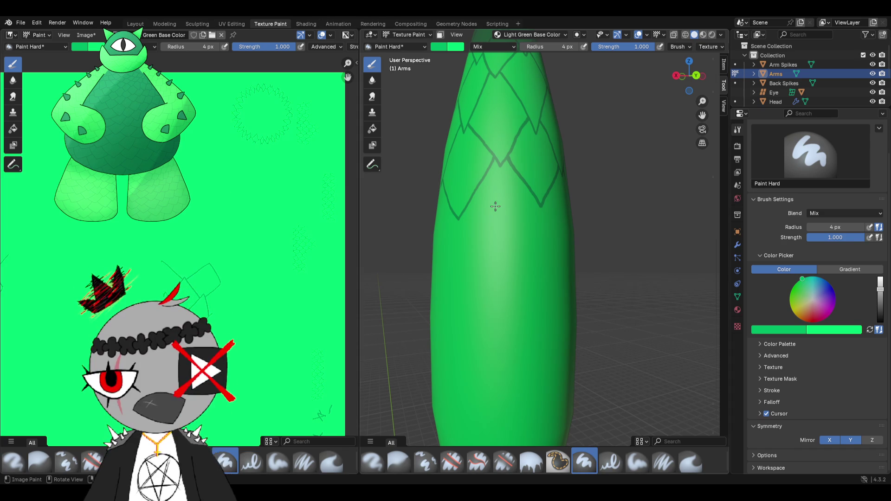
# - Undo the lowest V lines and repaint two mirrored scale edges meeting in a V point
pyautogui.moveTo(495, 206); pyautogui.dragTo(489, 214, button='middle')
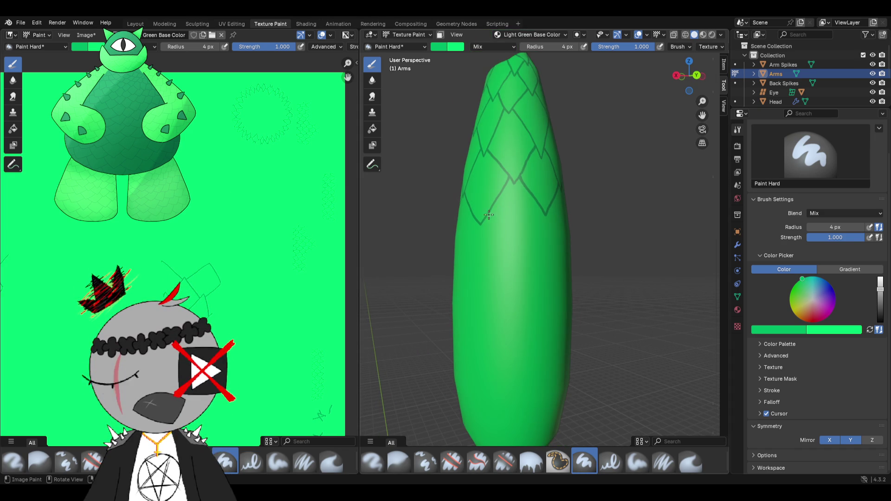
pyautogui.scroll(3, 490, 209)
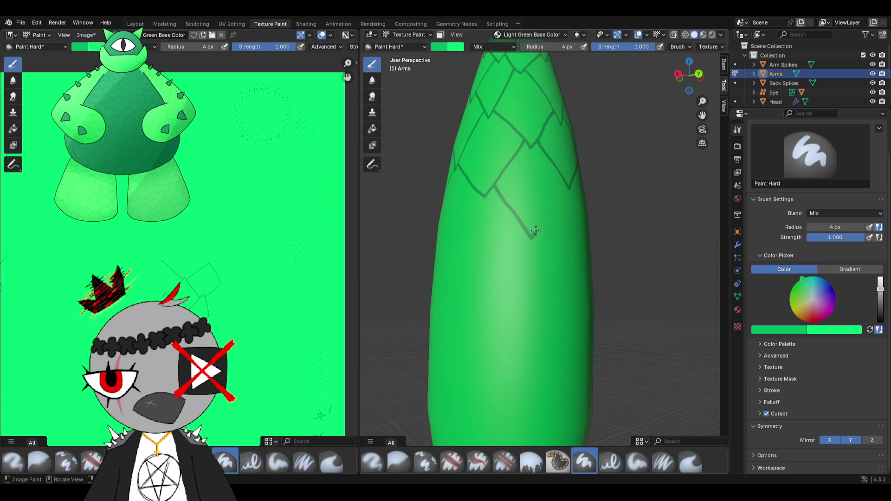
pyautogui.hotkey('ctrl', 'z')
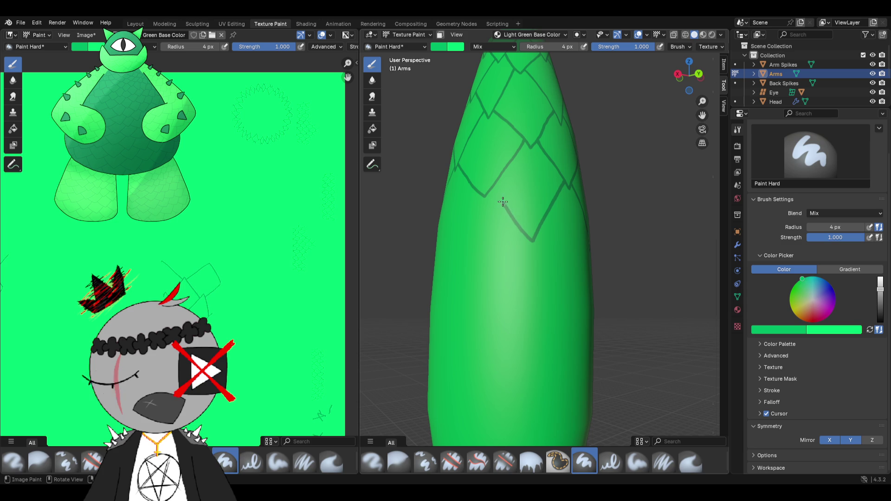
pyautogui.moveTo(493, 187); pyautogui.dragTo(524, 198, button='middle')
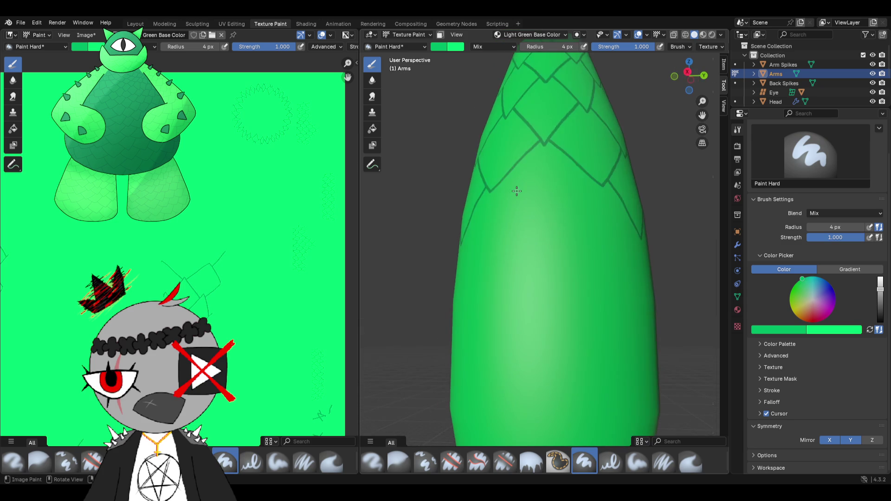
pyautogui.moveTo(502, 183); pyautogui.dragTo(530, 214)
pyautogui.moveTo(508, 249); pyautogui.dragTo(519, 177, button='middle')
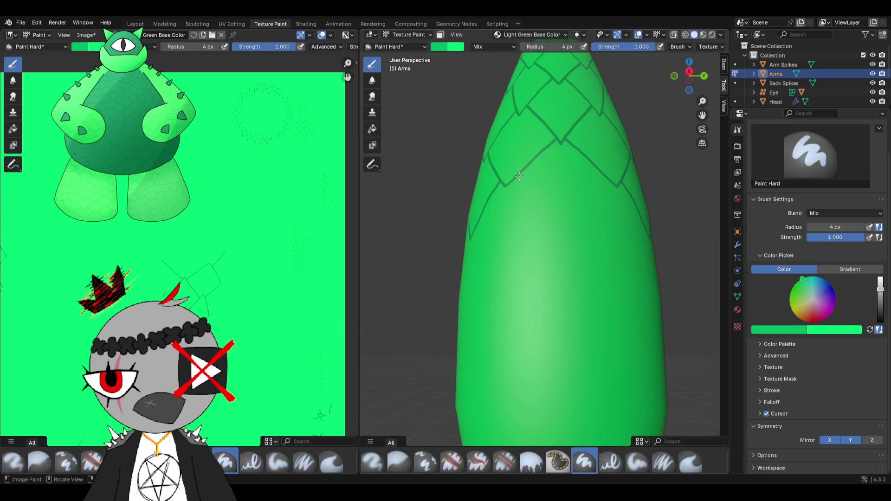
pyautogui.moveTo(532, 197); pyautogui.dragTo(563, 238)
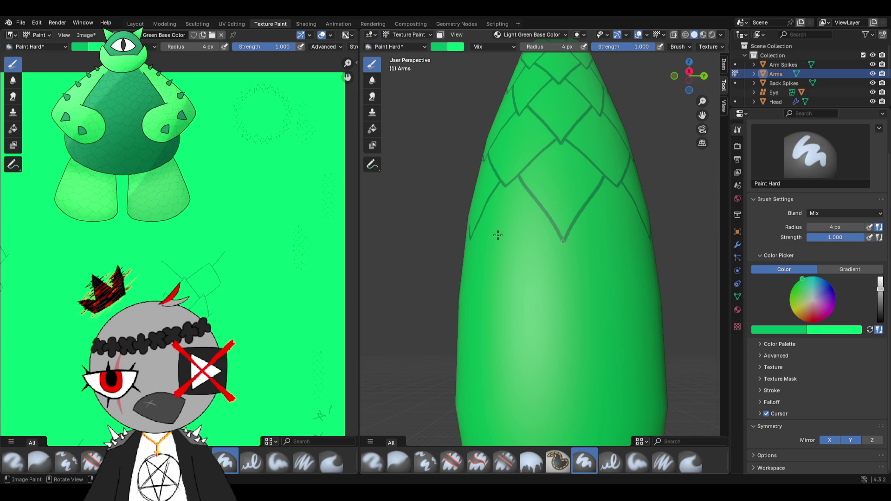
# - Further along the arm, paint a V outline, undo it and repaint a cleaner scale edge
pyautogui.moveTo(510, 234)
pyautogui.mouseDown(button='middle')
pyautogui.moveTo(526, 210)
pyautogui.moveTo(606, 183)
pyautogui.moveTo(563, 185)
pyautogui.moveTo(534, 164)
pyautogui.mouseUp(button='middle')
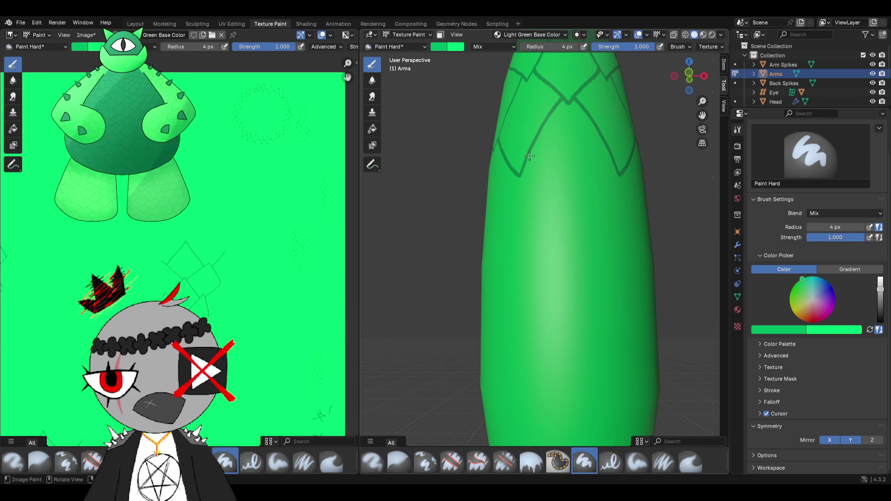
pyautogui.moveTo(563, 229)
pyautogui.mouseDown(button='middle')
pyautogui.moveTo(527, 240)
pyautogui.moveTo(538, 151)
pyautogui.mouseUp(button='middle')
pyautogui.moveTo(513, 143); pyautogui.dragTo(584, 147)
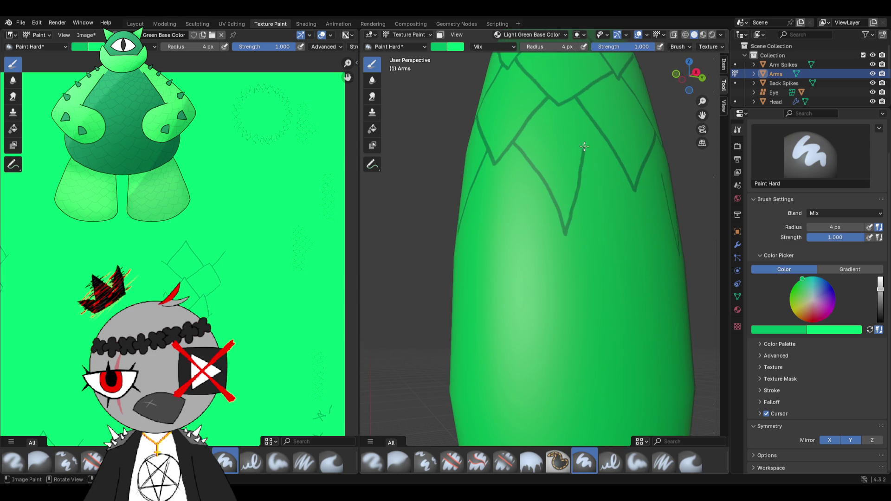
pyautogui.hotkey('ctrl', 'z')
pyautogui.moveTo(511, 147); pyautogui.dragTo(531, 184)
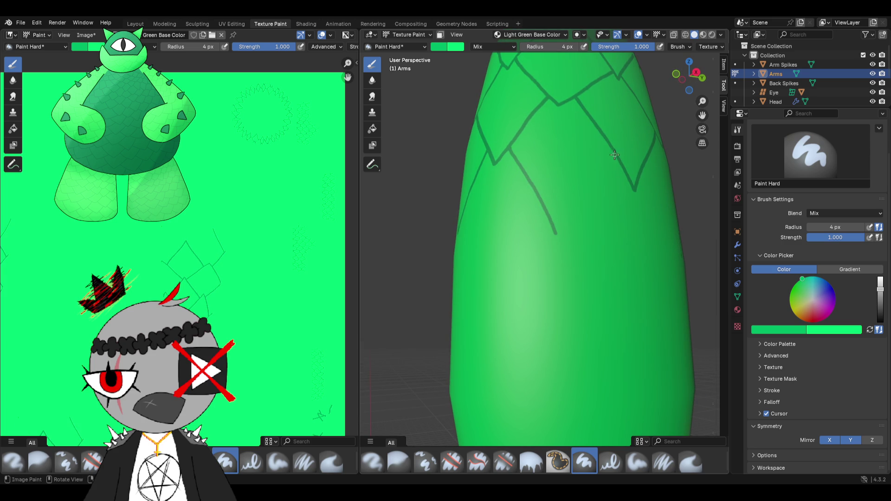
# - Redo the lower-left scale edge several times until the stroke sits right
pyautogui.moveTo(608, 165); pyautogui.dragTo(575, 220)
pyautogui.hotkey('ctrl', 'z')
pyautogui.hotkey('ctrl', 'z')
pyautogui.moveTo(593, 192); pyautogui.dragTo(549, 257)
pyautogui.hotkey('ctrl', 'z')
pyautogui.moveTo(619, 163); pyautogui.dragTo(597, 194)
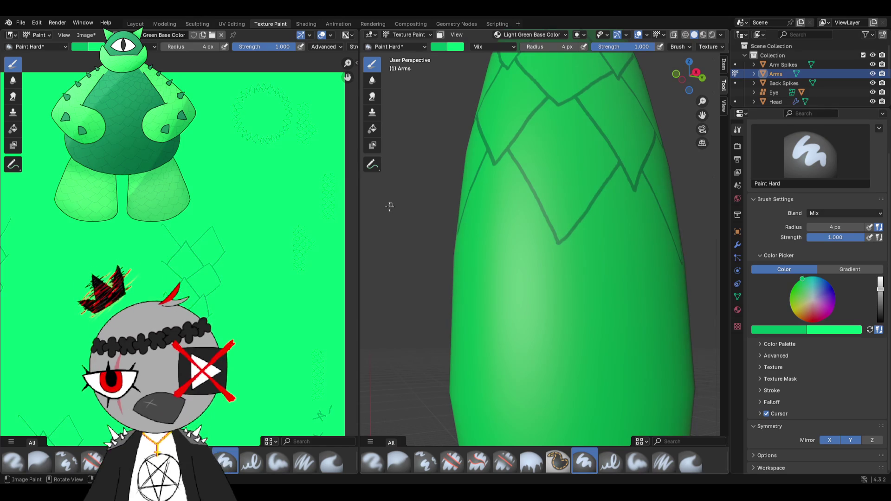
pyautogui.scroll(-4, 557, 298)
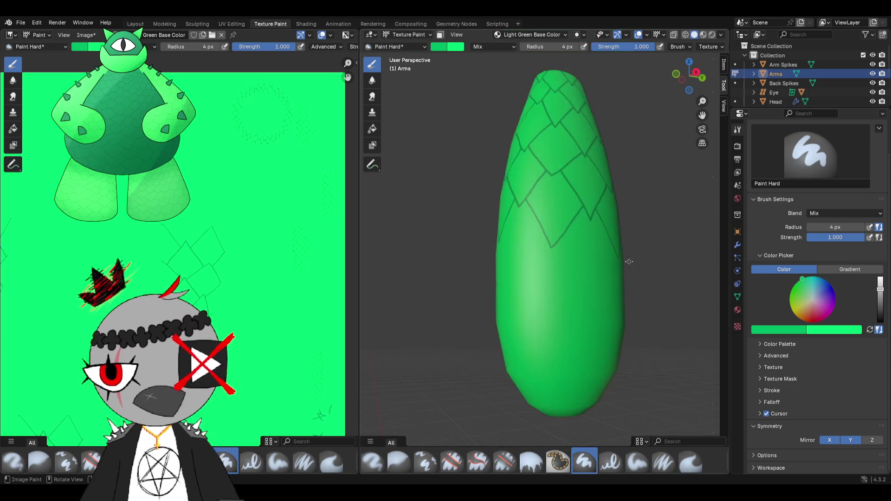
# - Inspect the whole arm, then paint one more scale line, undoing and redrawing it cleanly
pyautogui.moveTo(557, 298)
pyautogui.mouseDown(button='middle')
pyautogui.moveTo(571, 277)
pyautogui.moveTo(565, 270)
pyautogui.mouseUp(button='middle')
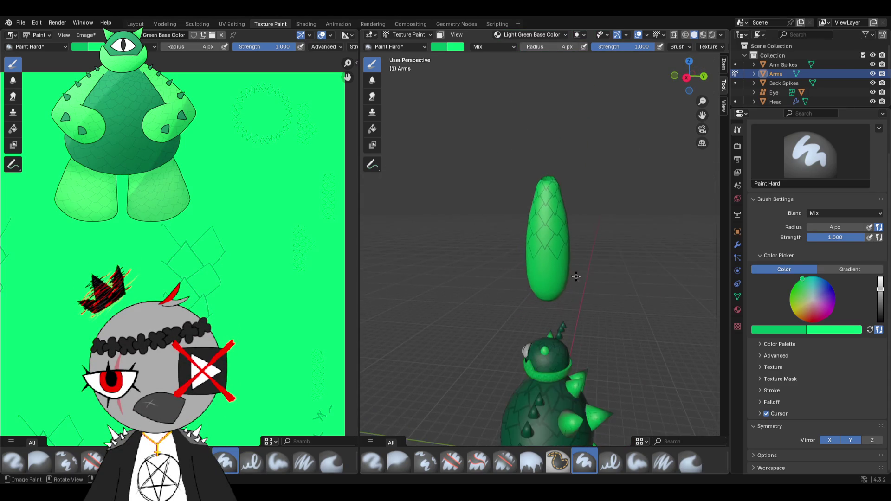
pyautogui.scroll(2, 565, 269)
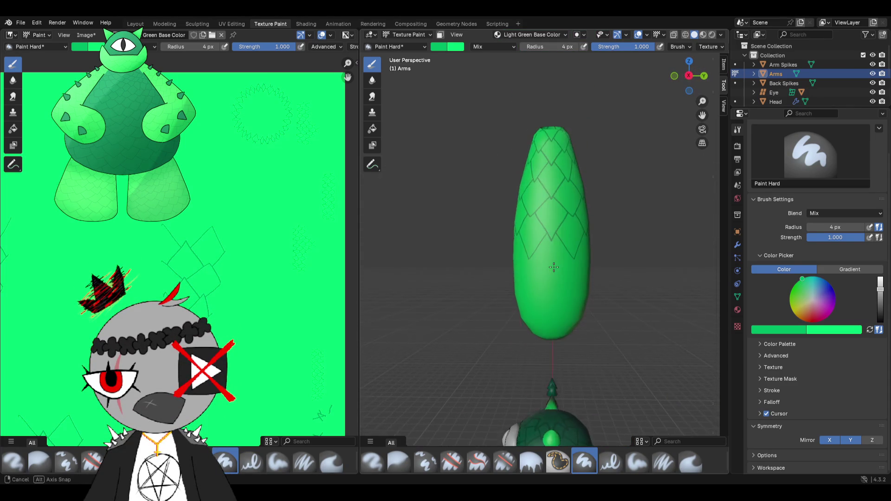
pyautogui.scroll(2, 561, 265)
pyautogui.scroll(2, 557, 261)
pyautogui.scroll(2, 555, 258)
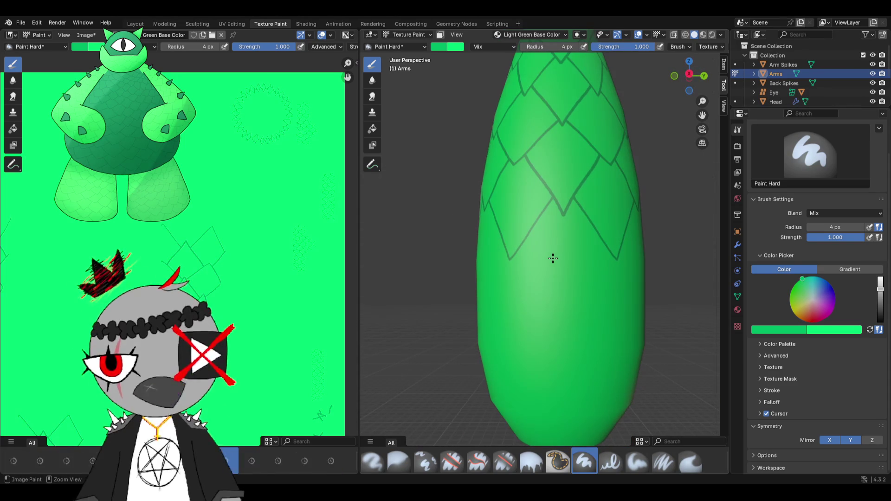
pyautogui.moveTo(555, 258); pyautogui.dragTo(582, 255, button='middle')
pyautogui.moveTo(568, 247); pyautogui.dragTo(534, 199, button='middle')
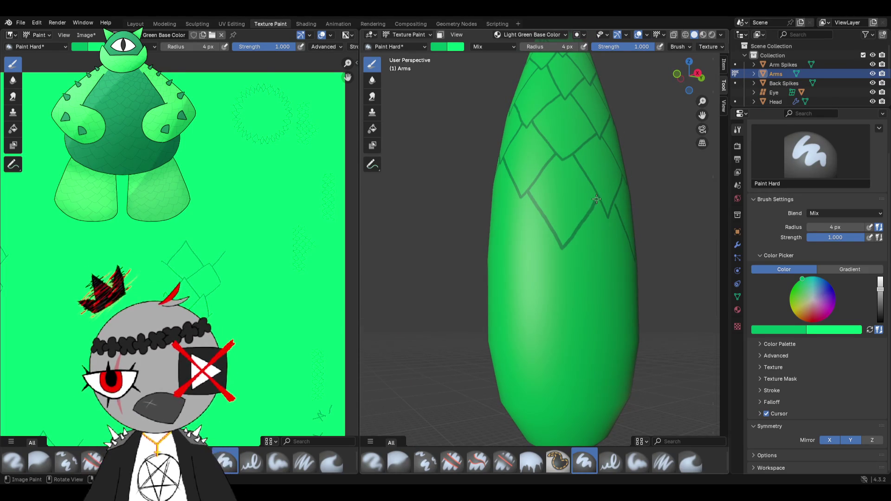
pyautogui.moveTo(597, 198); pyautogui.dragTo(524, 236, button='middle')
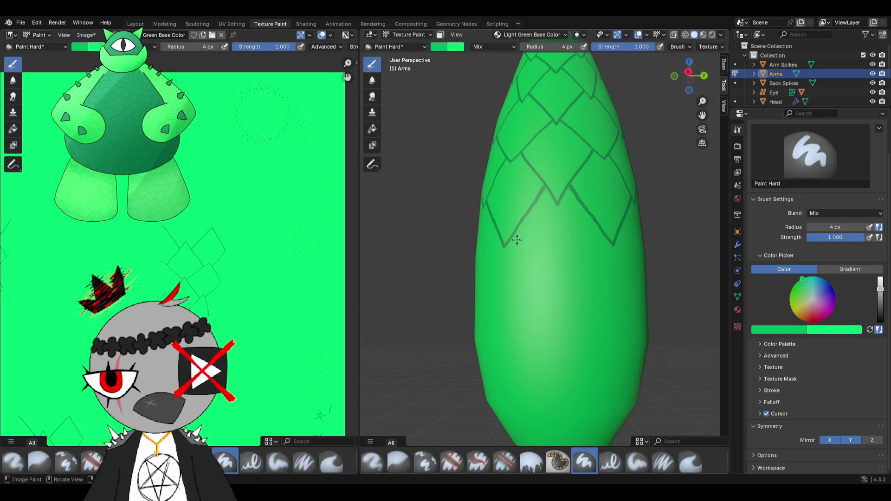
pyautogui.moveTo(541, 333)
pyautogui.mouseDown(button='middle')
pyautogui.moveTo(514, 171)
pyautogui.moveTo(484, 180)
pyautogui.mouseUp(button='middle')
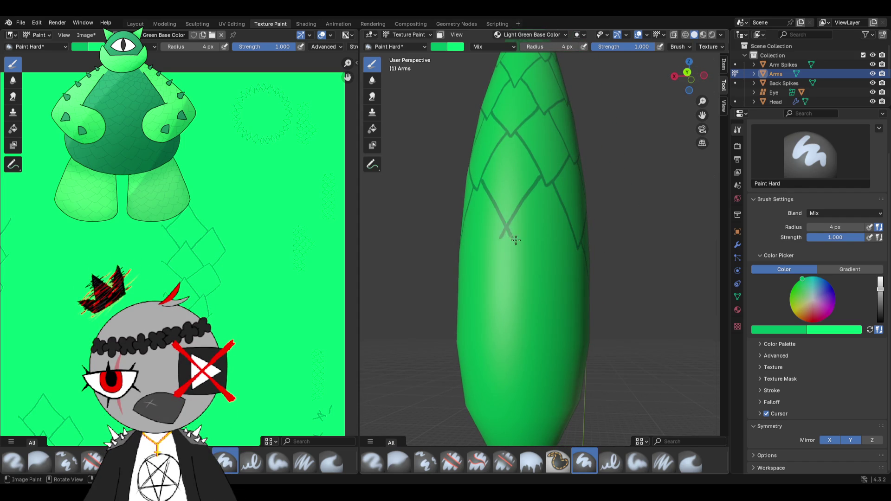
pyautogui.moveTo(511, 239); pyautogui.dragTo(506, 191, button='middle')
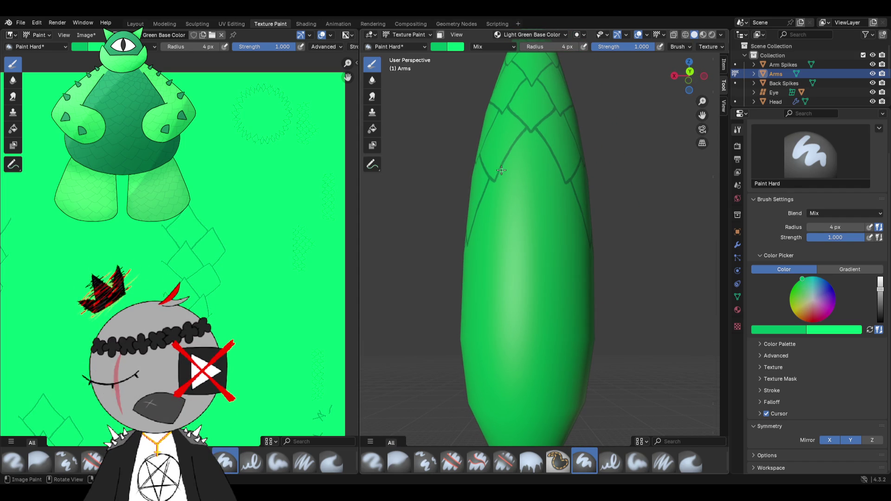
pyautogui.moveTo(528, 233)
pyautogui.mouseDown(button='middle')
pyautogui.moveTo(486, 280)
pyautogui.moveTo(519, 214)
pyautogui.mouseUp(button='middle')
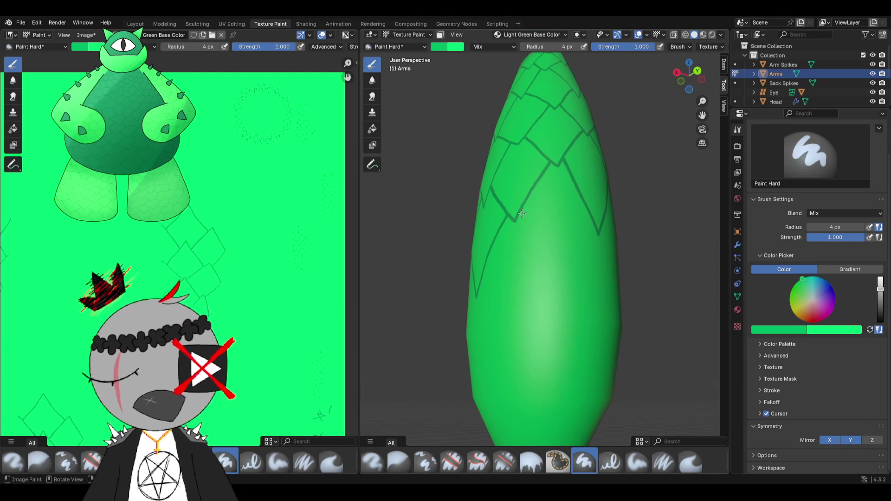
pyautogui.moveTo(519, 214); pyautogui.dragTo(556, 289)
pyautogui.hotkey('ctrl', 'z')
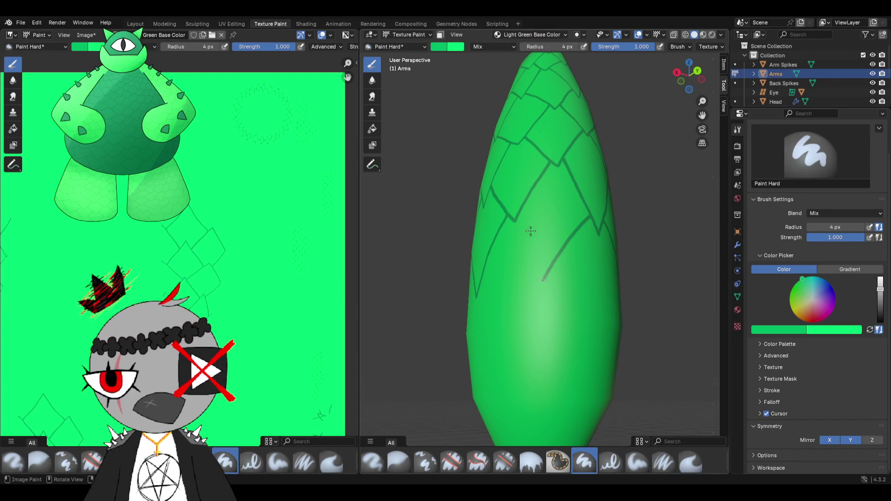
pyautogui.moveTo(541, 265)
pyautogui.mouseDown()
pyautogui.moveTo(520, 214)
pyautogui.moveTo(531, 250)
pyautogui.mouseUp()
# - Review the arm's pattern from new angles and undo the lowest V-shaped stroke
pyautogui.moveTo(545, 279); pyautogui.dragTo(489, 210, button='middle')
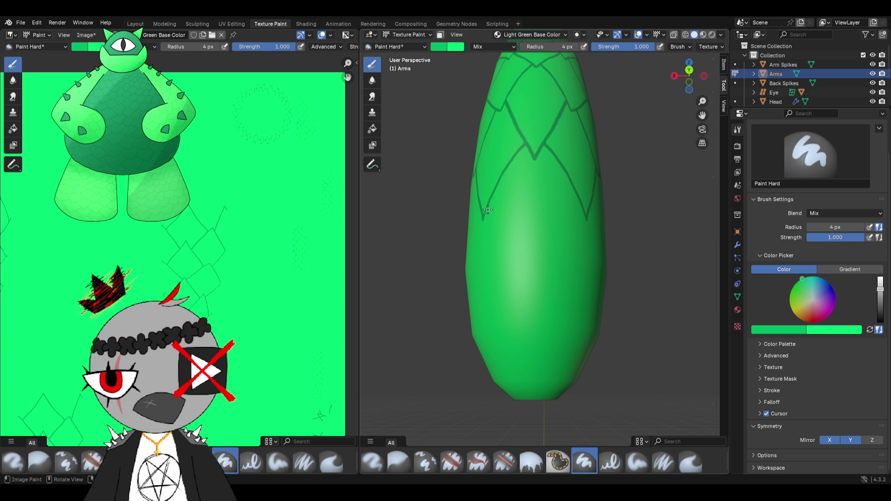
pyautogui.moveTo(532, 272); pyautogui.dragTo(532, 273, button='middle')
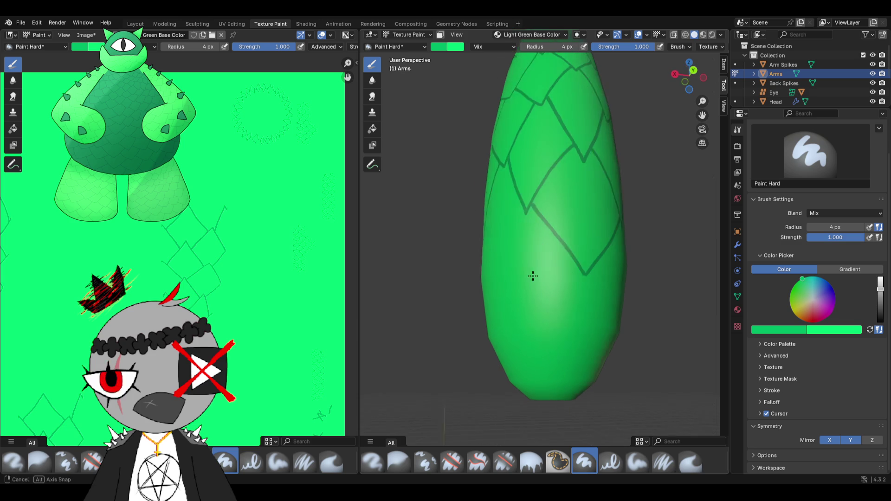
pyautogui.scroll(3, 532, 272)
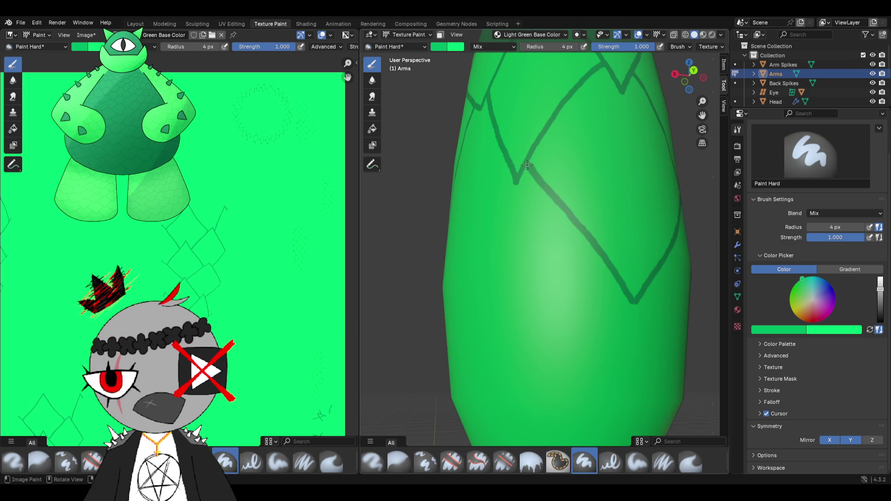
pyautogui.scroll(-2, 533, 177)
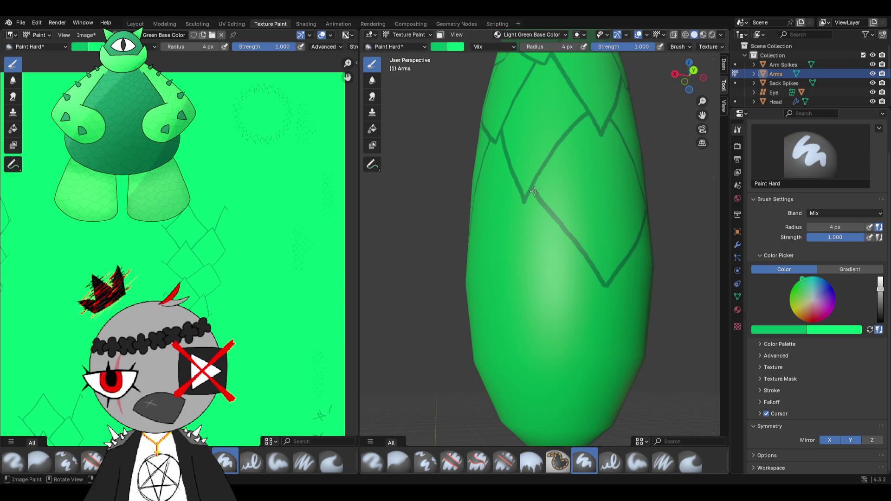
pyautogui.moveTo(554, 224); pyautogui.dragTo(579, 240, button='middle')
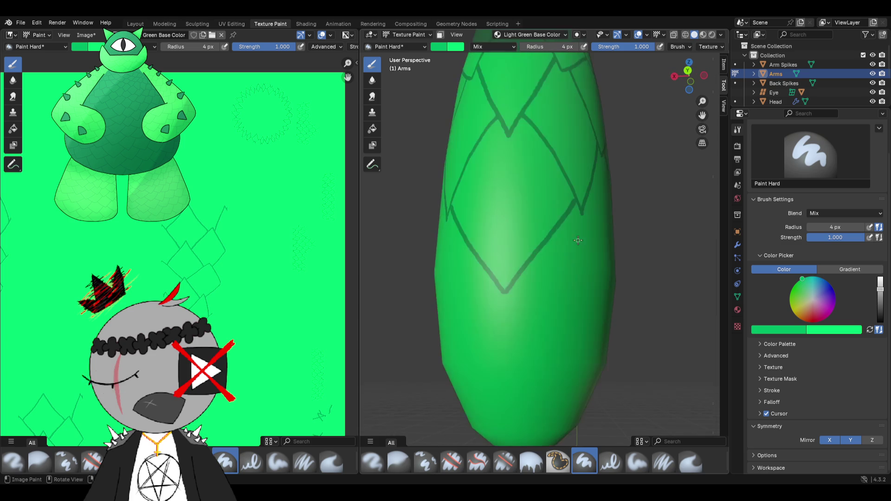
pyautogui.scroll(-1, 575, 202)
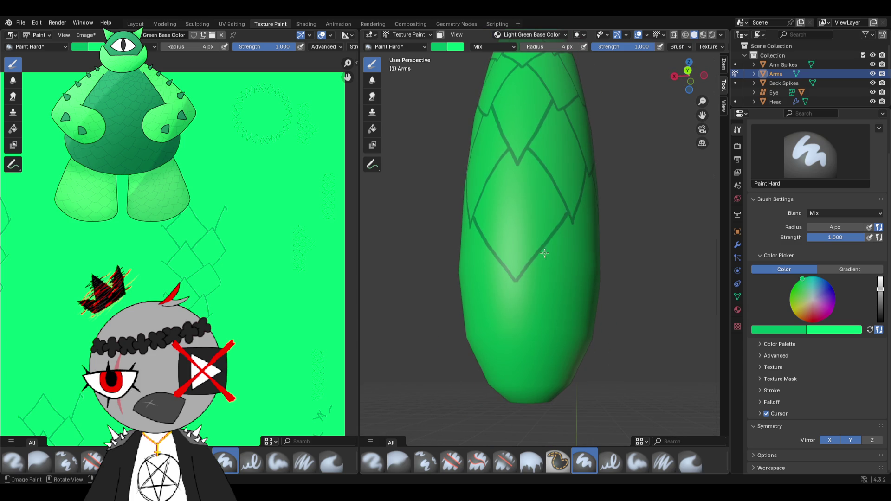
pyautogui.hotkey('ctrl', 'z')
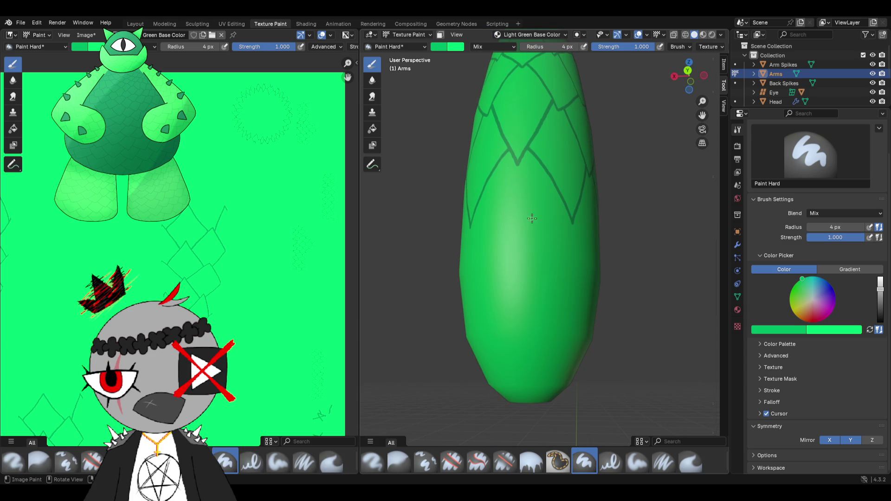
# - Close the lowest V on the arm and extend scale lines downward and down-left
pyautogui.moveTo(529, 261); pyautogui.dragTo(518, 271)
pyautogui.moveTo(600, 237); pyautogui.dragTo(503, 240, button='middle')
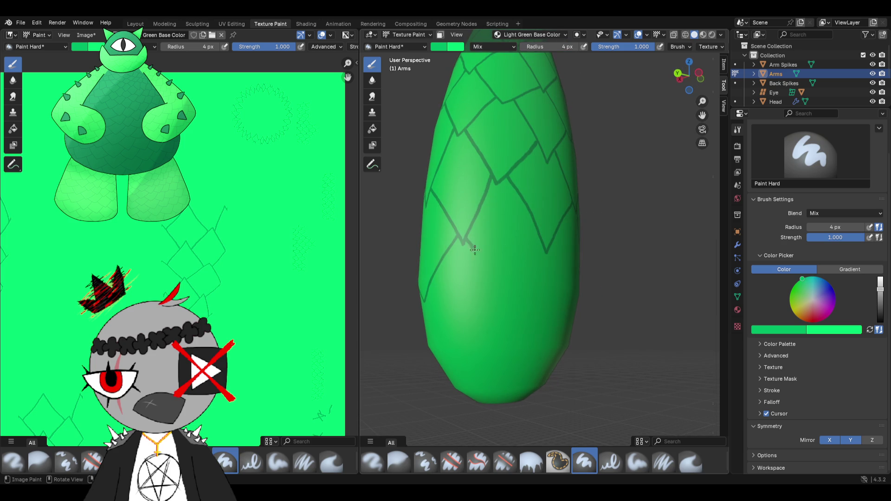
pyautogui.moveTo(495, 282); pyautogui.dragTo(500, 300)
pyautogui.moveTo(541, 242); pyautogui.dragTo(508, 288)
# - From an upright view, draw a new scale line down the arm and join it into a V
pyautogui.moveTo(501, 298); pyautogui.dragTo(499, 238, button='middle')
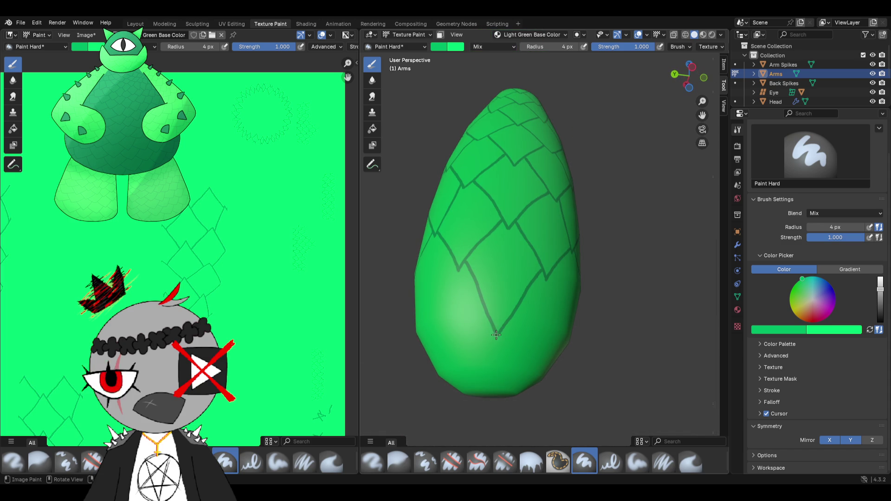
pyautogui.moveTo(496, 335); pyautogui.dragTo(524, 271, button='middle')
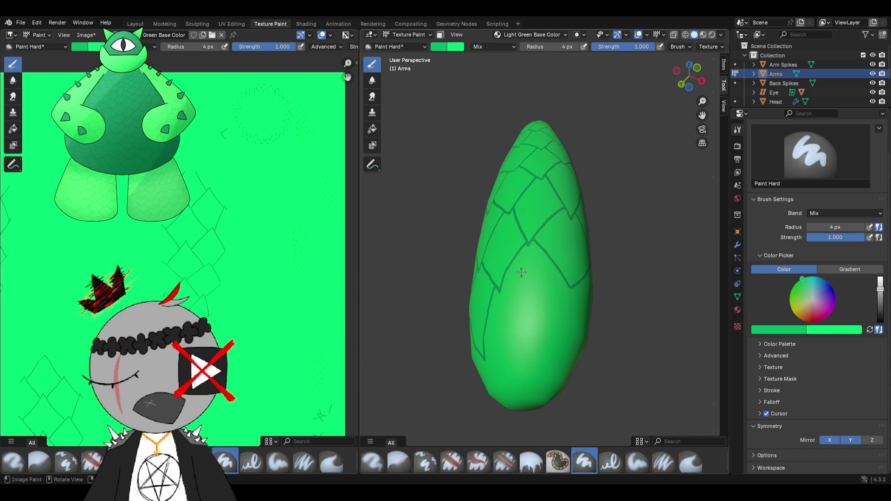
pyautogui.moveTo(505, 276); pyautogui.dragTo(516, 302)
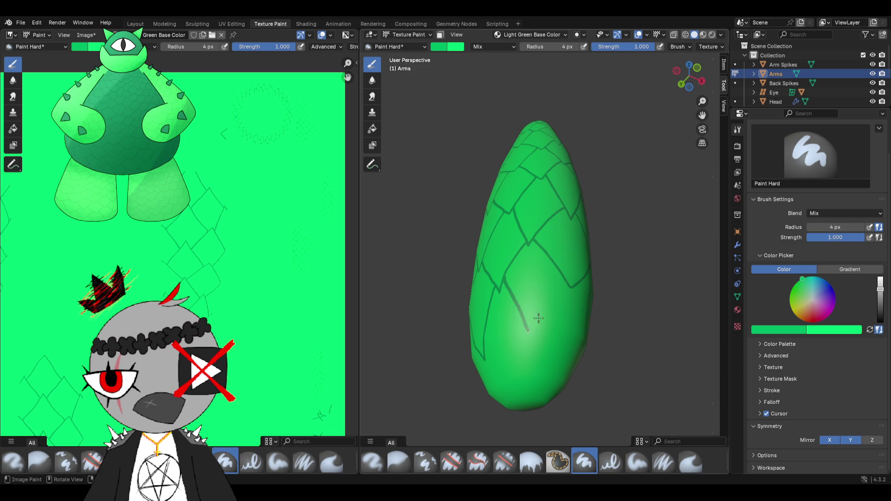
pyautogui.moveTo(538, 321); pyautogui.dragTo(530, 311, button='middle')
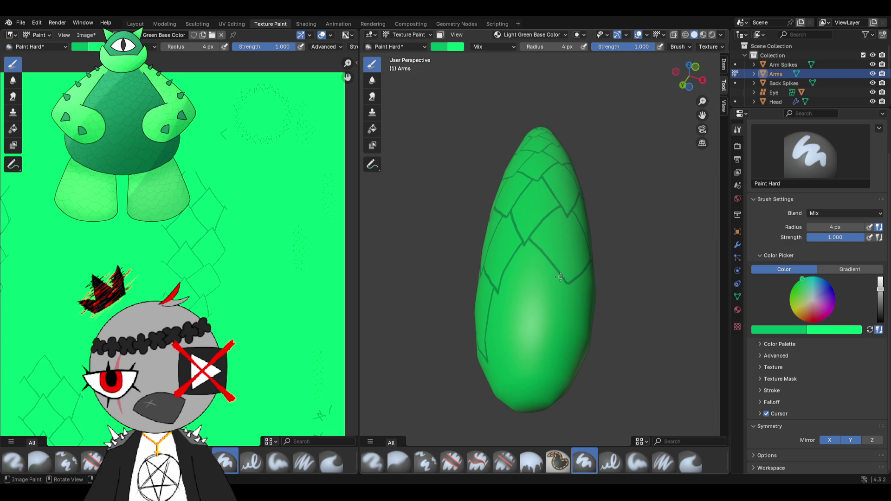
pyautogui.moveTo(538, 316); pyautogui.dragTo(524, 347)
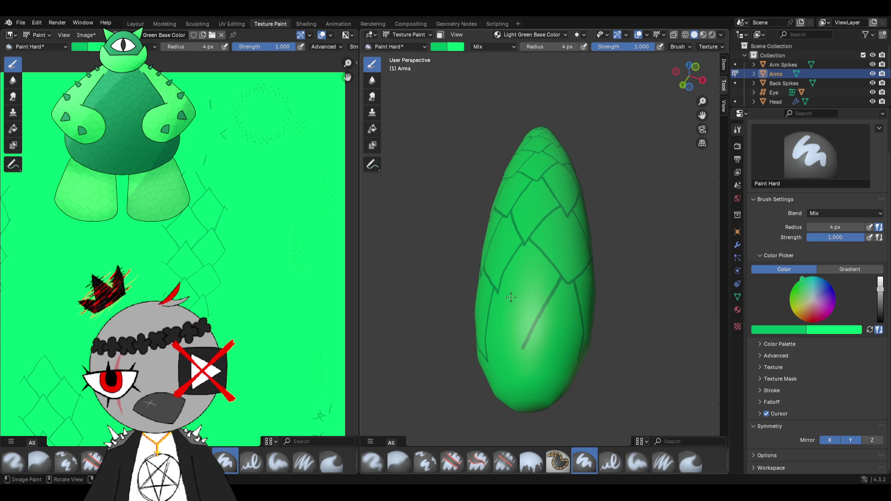
pyautogui.moveTo(517, 322); pyautogui.dragTo(522, 345)
# - Undo the long diagonal stroke and redraw it as a line extended down plus a new diagonal
pyautogui.moveTo(523, 345); pyautogui.dragTo(503, 279, button='middle')
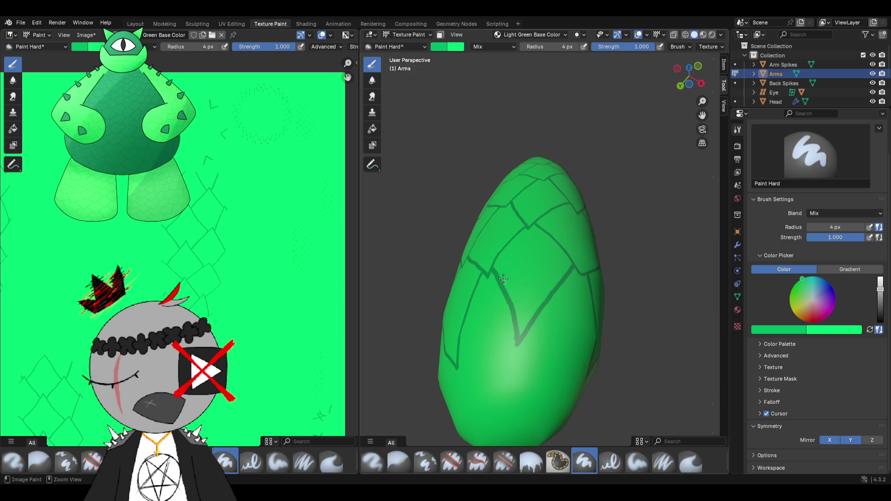
pyautogui.hotkey('ctrl', 'z')
pyautogui.moveTo(510, 330); pyautogui.dragTo(515, 358)
pyautogui.moveTo(577, 266); pyautogui.dragTo(538, 328)
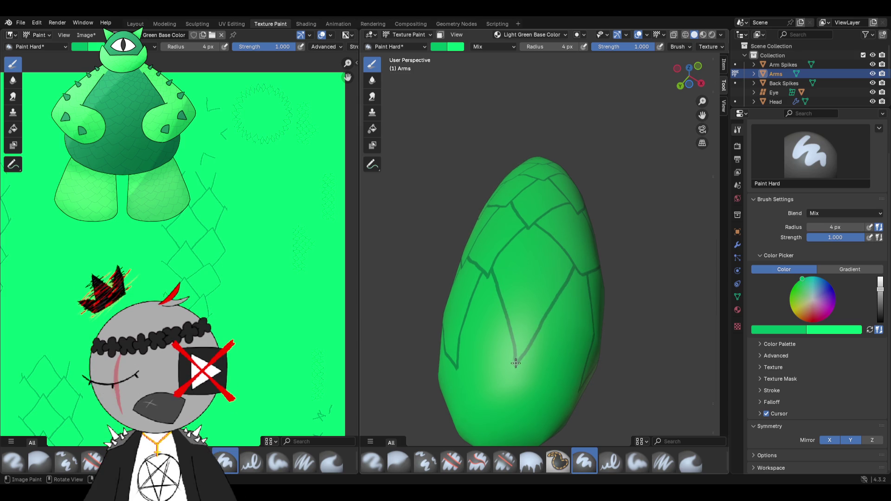
pyautogui.moveTo(516, 362); pyautogui.dragTo(561, 310, button='middle')
pyautogui.scroll(-3, 561, 310)
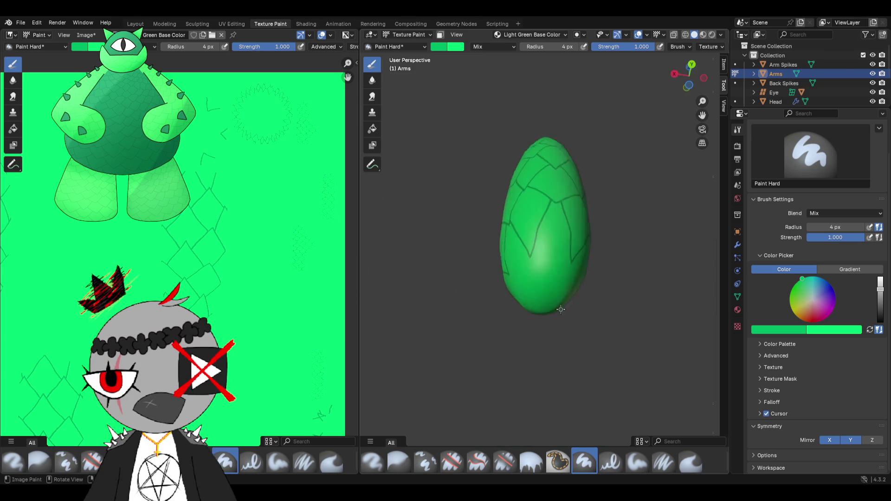
pyautogui.scroll(5, 560, 310)
pyautogui.scroll(-5, 561, 262)
# - Paint a scale stroke down the arm's rounded end, then return to the Layout workspace
pyautogui.moveTo(561, 262)
pyautogui.mouseDown(button='middle')
pyautogui.moveTo(492, 275)
pyautogui.moveTo(565, 294)
pyautogui.moveTo(529, 184)
pyautogui.mouseUp(button='middle')
pyautogui.scroll(3, 564, 295)
pyautogui.scroll(2, 529, 184)
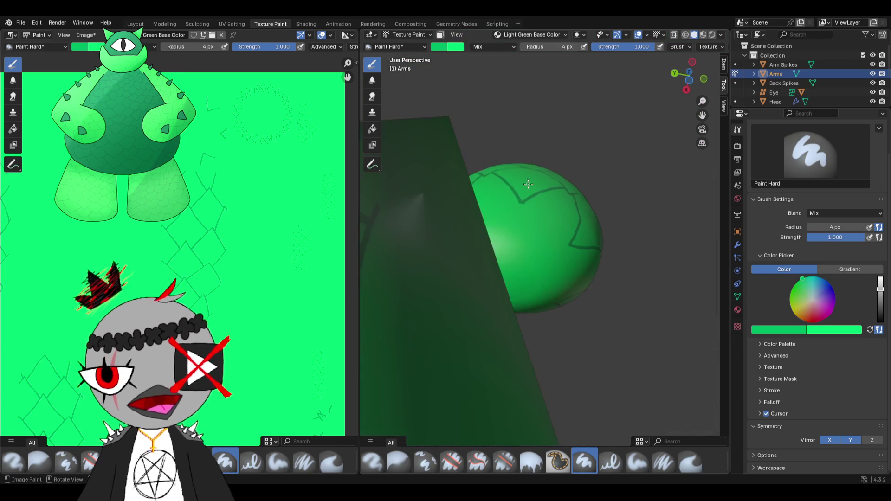
pyautogui.scroll(2, 529, 184)
pyautogui.moveTo(545, 225); pyautogui.dragTo(529, 279)
pyautogui.scroll(-3, 540, 262)
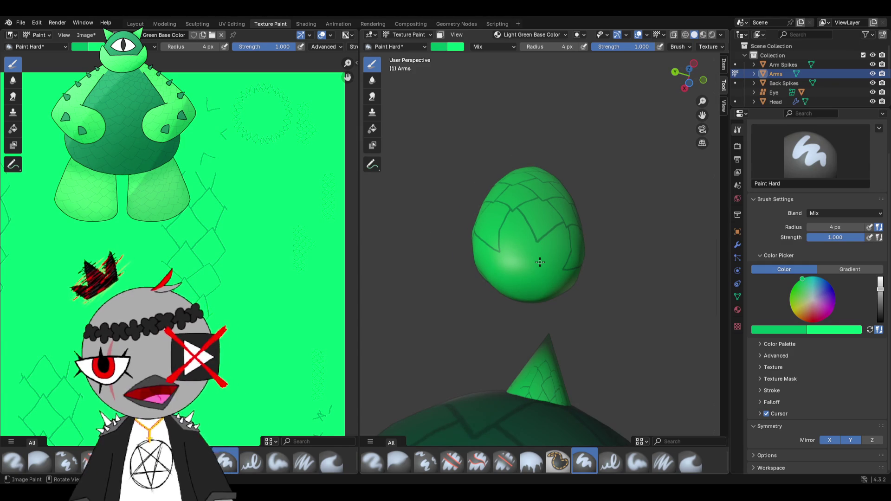
pyautogui.moveTo(540, 263); pyautogui.dragTo(417, 125, button='middle')
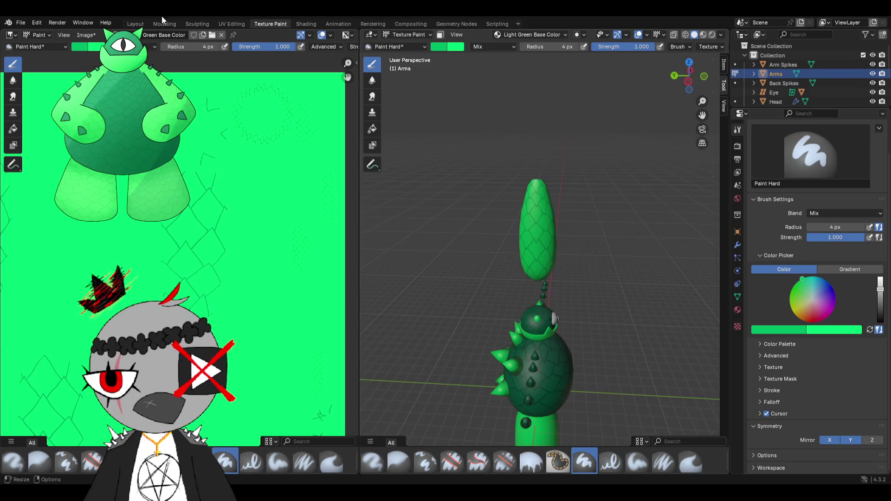
pyautogui.click(135, 23)
# - Rotate the upright arm about 75° so it lies sideways
pyautogui.moveTo(484, 192)
pyautogui.mouseDown(button='middle')
pyautogui.moveTo(397, 205)
pyautogui.moveTo(497, 183)
pyautogui.moveTo(539, 257)
pyautogui.moveTo(537, 274)
pyautogui.moveTo(583, 270)
pyautogui.moveTo(572, 279)
pyautogui.mouseUp(button='middle')
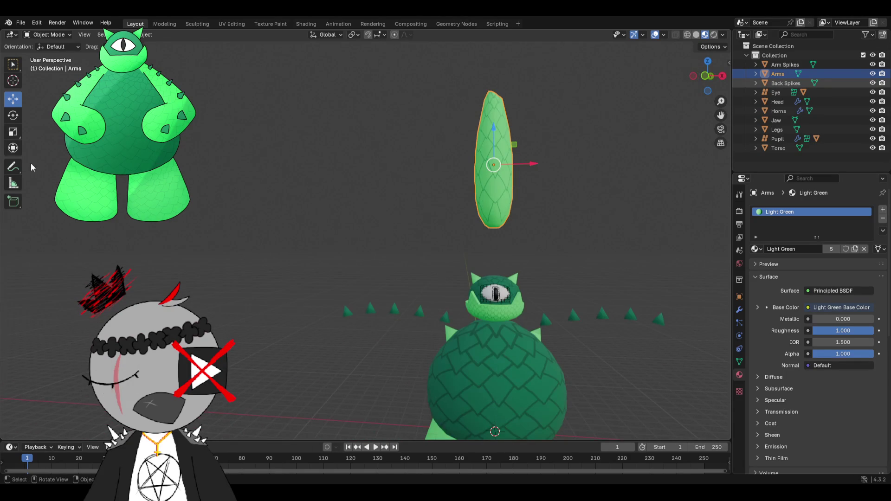
pyautogui.click(12, 114)
pyautogui.moveTo(532, 180)
pyautogui.mouseDown()
pyautogui.moveTo(488, 210)
pyautogui.moveTo(470, 206)
pyautogui.mouseUp()
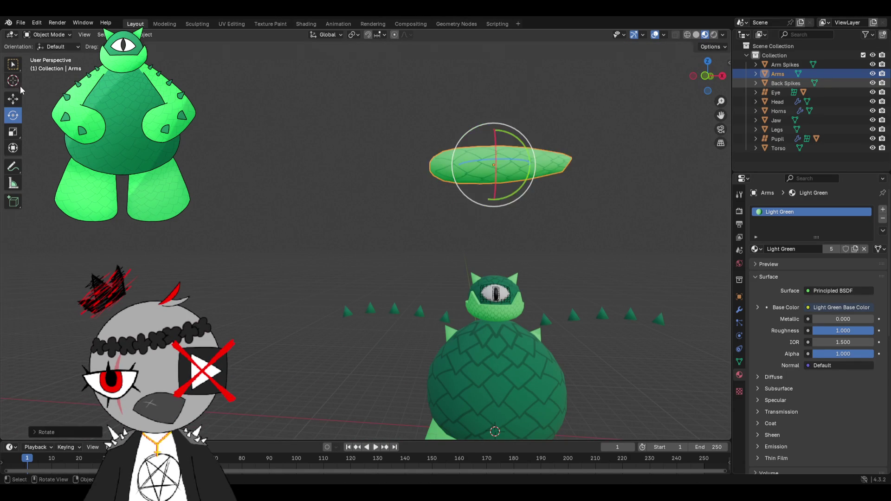
# - Move the arm left and down to the torso's height, then nudge it back against the torso
pyautogui.click(13, 98)
pyautogui.moveTo(533, 167); pyautogui.dragTo(418, 167)
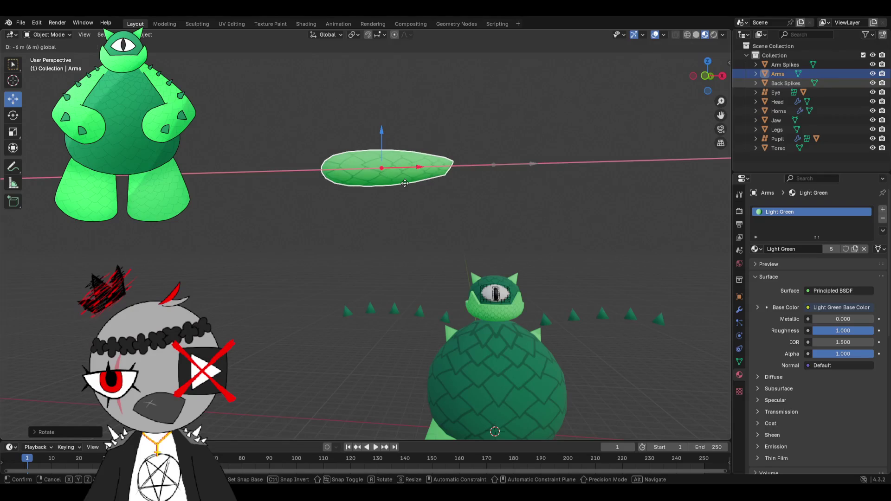
pyautogui.moveTo(385, 136); pyautogui.dragTo(387, 298)
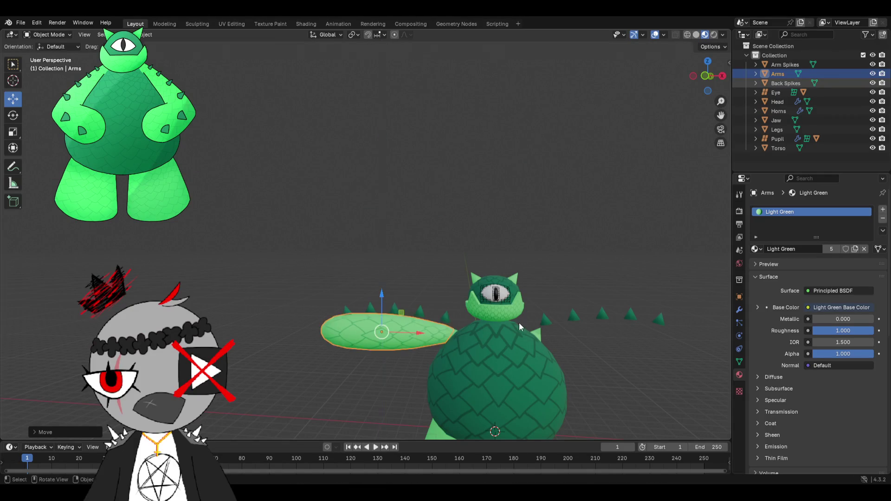
pyautogui.scroll(2, 527, 307)
pyautogui.scroll(2, 482, 223)
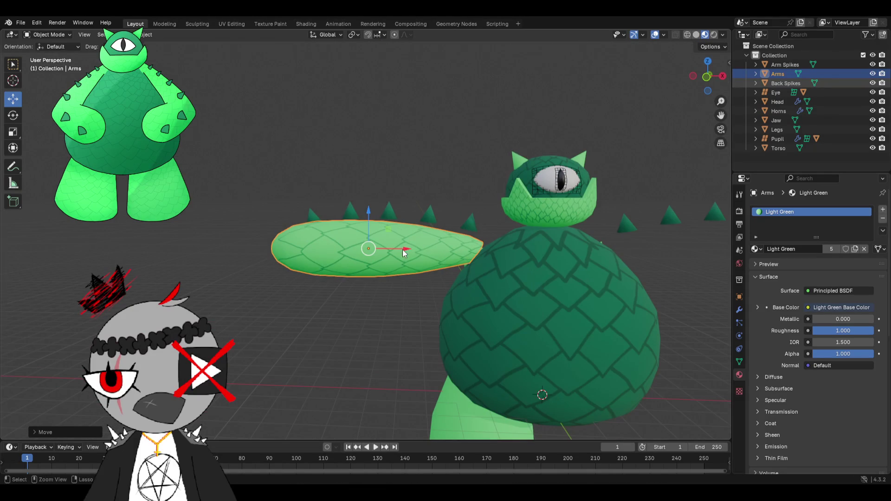
pyautogui.moveTo(403, 249); pyautogui.dragTo(428, 232)
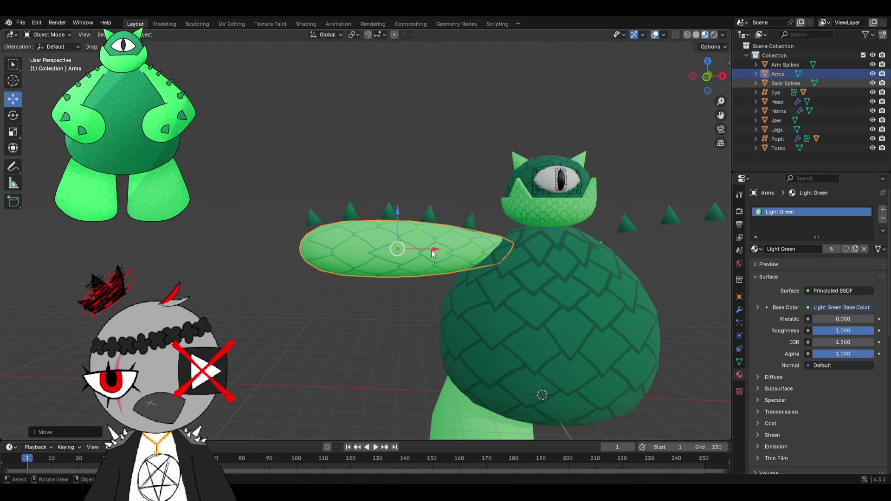
pyautogui.moveTo(419, 248); pyautogui.dragTo(420, 235)
pyautogui.click(473, 181)
pyautogui.scroll(3, 472, 182)
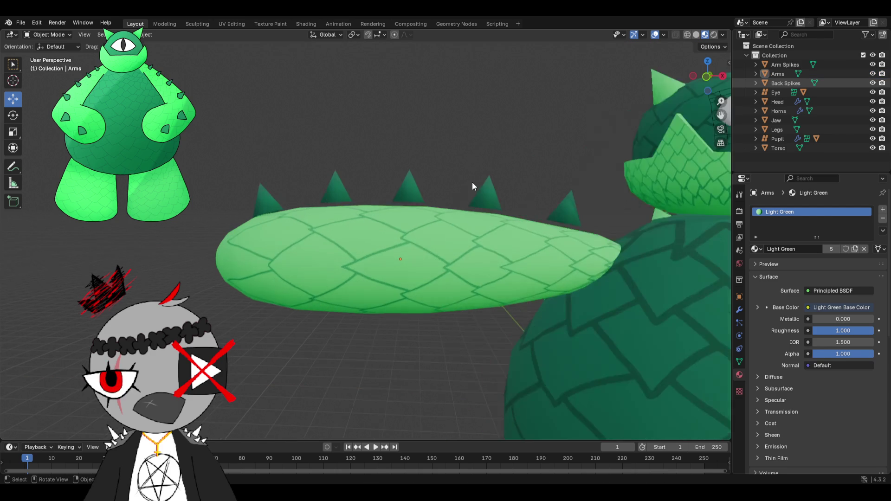
# - Select the arm and undo a stray move attempt
pyautogui.click(446, 226)
pyautogui.moveTo(408, 220); pyautogui.dragTo(407, 221)
pyautogui.click(295, 184)
pyautogui.hotkey('ctrl', 'z')
pyautogui.hotkey('ctrl', 'z')
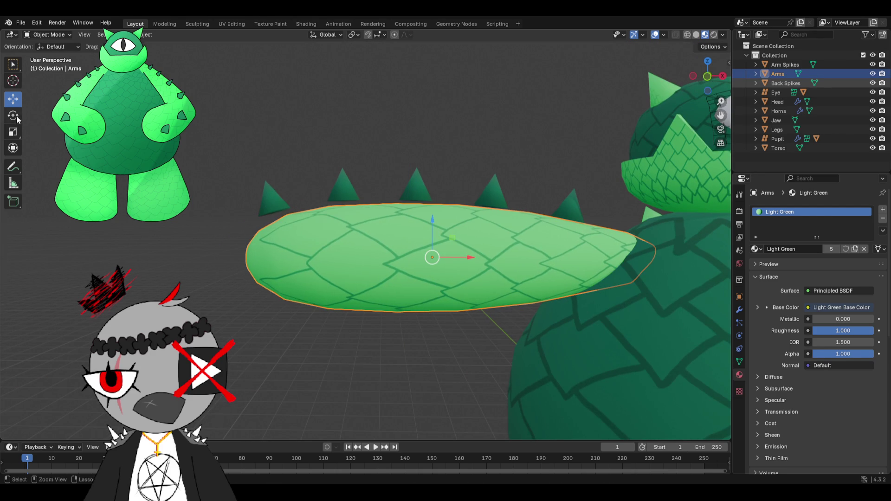
pyautogui.hotkey('ctrl', 'z')
# - Tilt the arm around the Y axis with the Rotate gizmo and fine-tune its angle
pyautogui.click(14, 116)
pyautogui.moveTo(406, 244)
pyautogui.mouseDown()
pyautogui.moveTo(401, 235)
pyautogui.moveTo(417, 250)
pyautogui.moveTo(433, 248)
pyautogui.mouseUp()
pyautogui.moveTo(434, 248); pyautogui.dragTo(56, 124, button='middle')
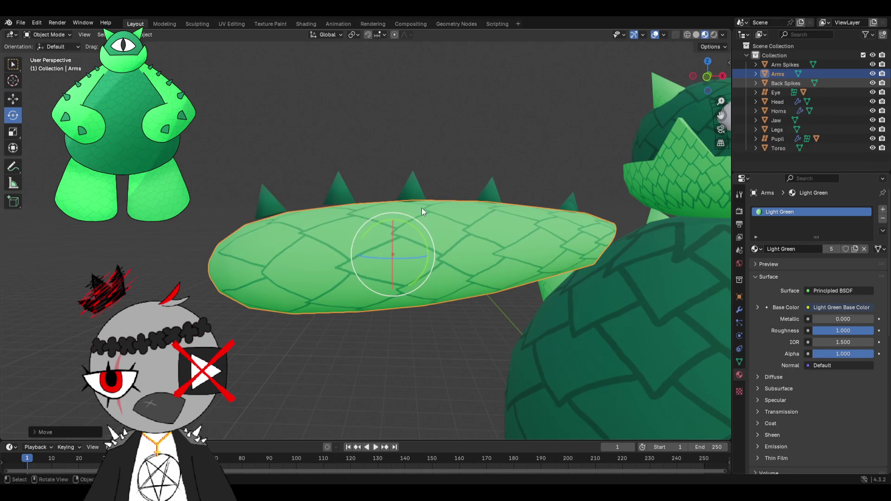
pyautogui.moveTo(416, 226); pyautogui.dragTo(433, 208)
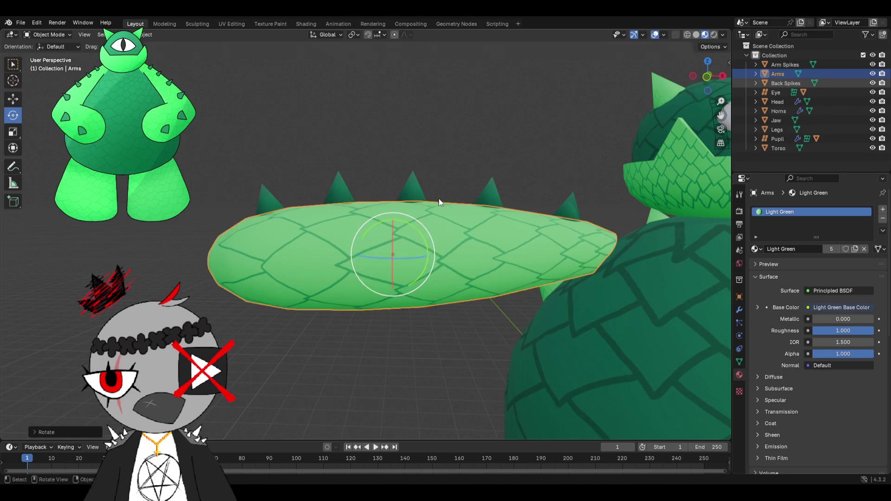
pyautogui.click(492, 132)
# - Slide the arm slightly along the X axis and confirm its position
pyautogui.moveTo(488, 157); pyautogui.dragTo(449, 188, button='middle')
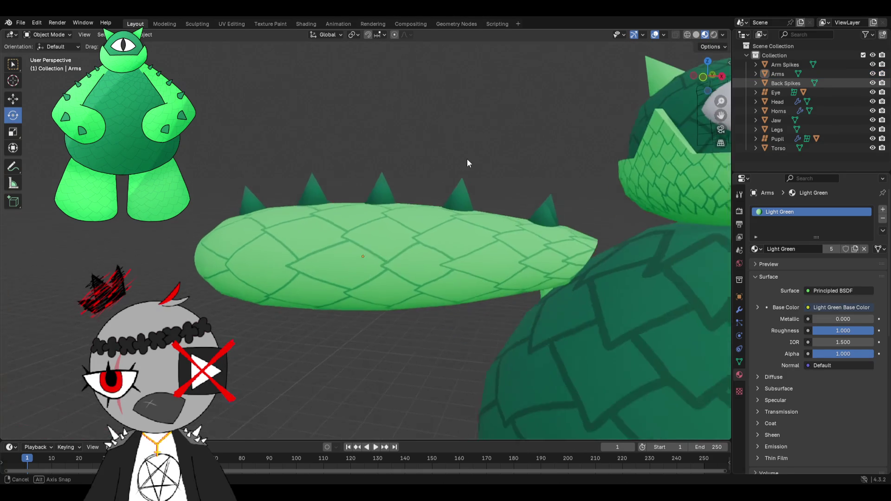
pyautogui.click(439, 212)
pyautogui.moveTo(422, 242); pyautogui.dragTo(442, 250, button='middle')
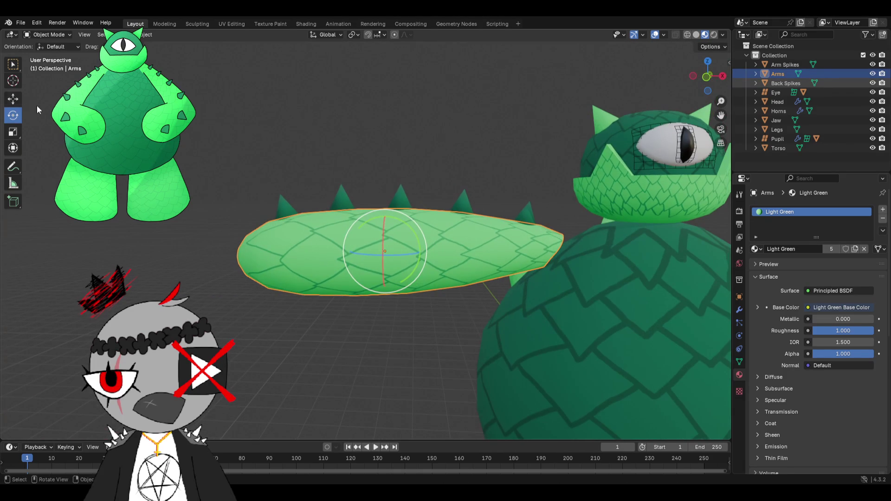
pyautogui.click(13, 99)
pyautogui.moveTo(423, 251)
pyautogui.mouseDown()
pyautogui.moveTo(439, 253)
pyautogui.moveTo(418, 252)
pyautogui.mouseUp()
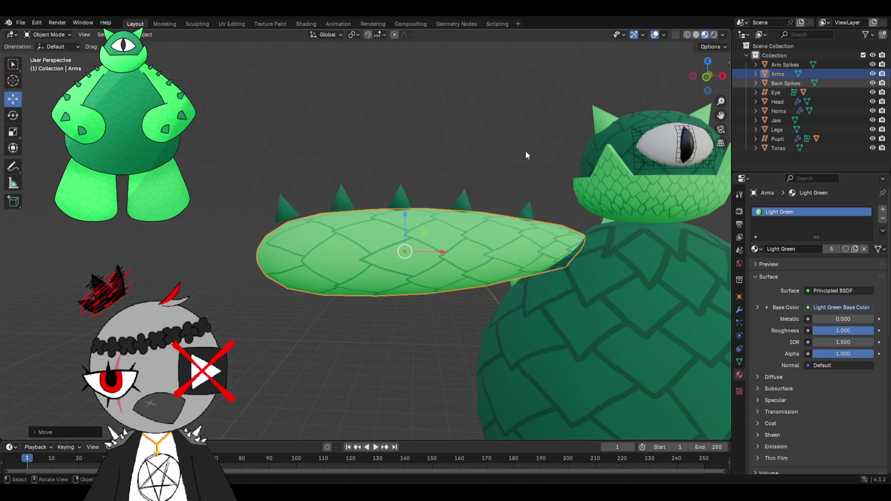
pyautogui.click(507, 160)
pyautogui.moveTo(508, 155)
pyautogui.mouseDown(button='middle')
pyautogui.moveTo(503, 179)
pyautogui.moveTo(507, 159)
pyautogui.mouseUp(button='middle')
pyautogui.moveTo(407, 164)
pyautogui.mouseDown(button='middle')
pyautogui.moveTo(402, 217)
pyautogui.moveTo(303, 191)
pyautogui.mouseUp(button='middle')
# - Rotate the arm to a new angle, then turn it a bit further after checking from another view
pyautogui.click(401, 217)
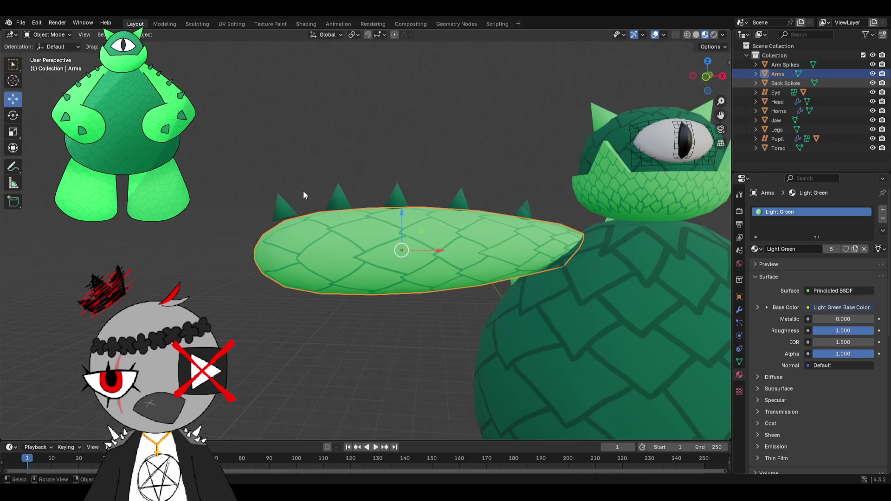
pyautogui.click(13, 115)
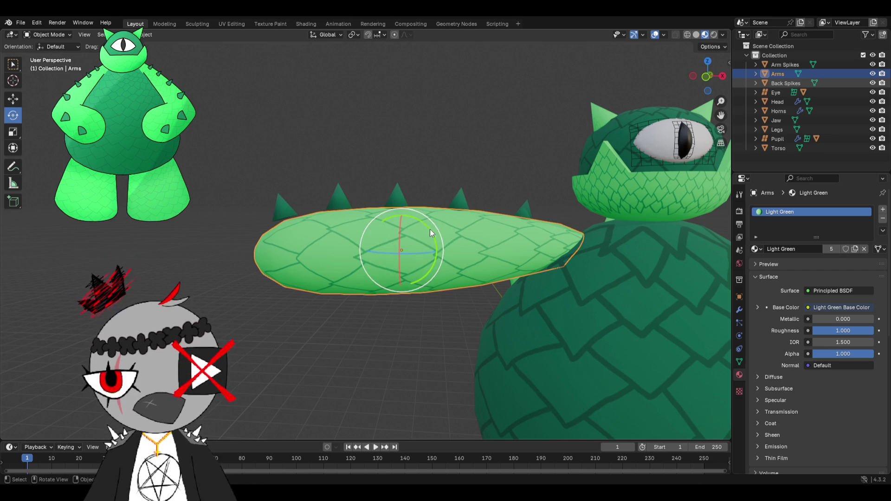
pyautogui.moveTo(428, 228); pyautogui.dragTo(278, 438)
pyautogui.click(467, 137)
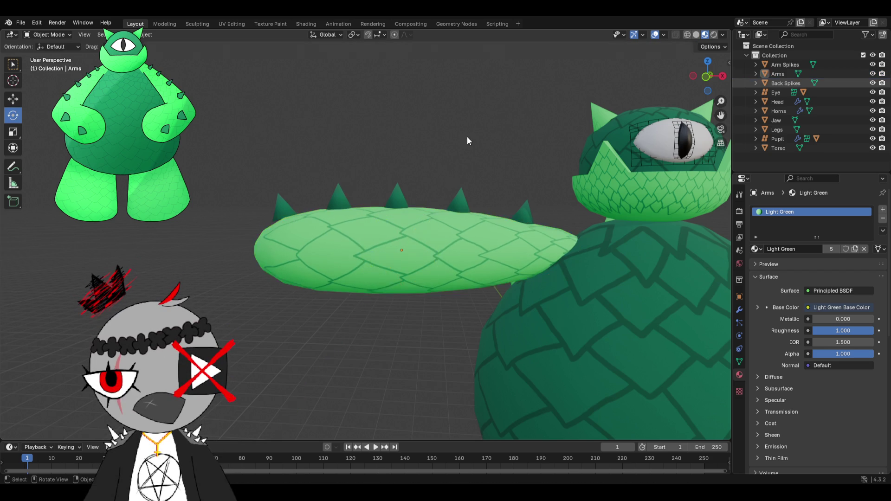
pyautogui.moveTo(465, 155); pyautogui.dragTo(485, 165, button='middle')
pyautogui.click(456, 221)
pyautogui.moveTo(456, 220); pyautogui.dragTo(426, 225, button='middle')
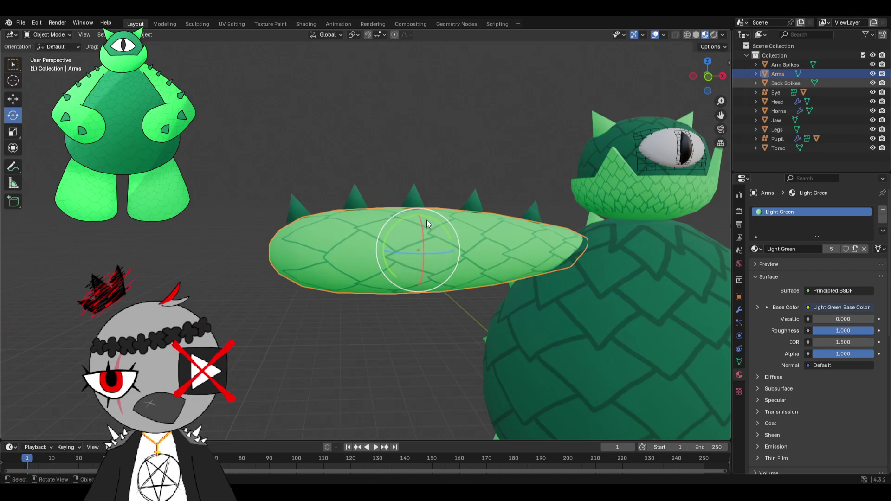
pyautogui.moveTo(430, 219); pyautogui.dragTo(478, 136)
pyautogui.click(478, 135)
# - Give the arm a final free-rotation tilt and orbit the body to check it
pyautogui.moveTo(479, 135)
pyautogui.mouseDown(button='middle')
pyautogui.moveTo(454, 138)
pyautogui.moveTo(427, 216)
pyautogui.mouseUp(button='middle')
pyautogui.scroll(3, 459, 153)
pyautogui.click(426, 216)
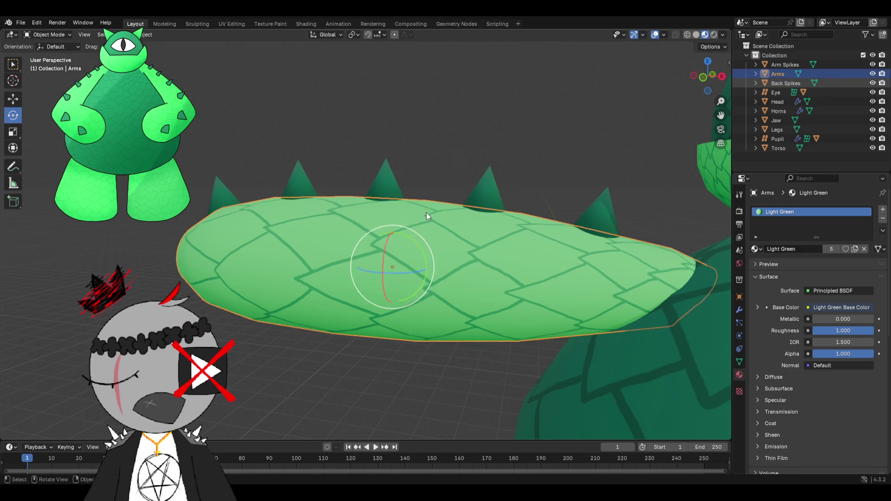
pyautogui.moveTo(412, 237); pyautogui.dragTo(418, 218)
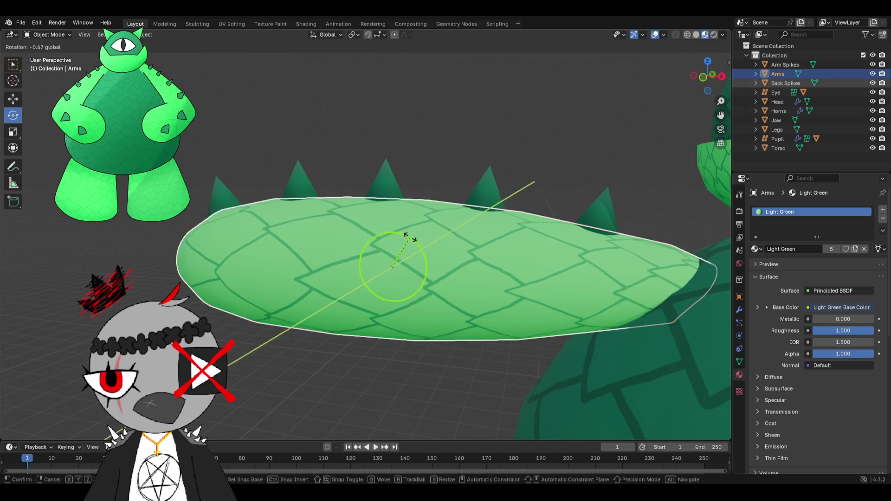
pyautogui.moveTo(418, 217); pyautogui.dragTo(449, 169, button='middle')
pyautogui.click(358, 163)
pyautogui.moveTo(359, 164)
pyautogui.mouseDown(button='middle')
pyautogui.moveTo(499, 139)
pyautogui.moveTo(488, 215)
pyautogui.moveTo(474, 191)
pyautogui.mouseUp(button='middle')
# - Inspect how the arm's spikes sit against the torso from several angles
pyautogui.click(474, 194)
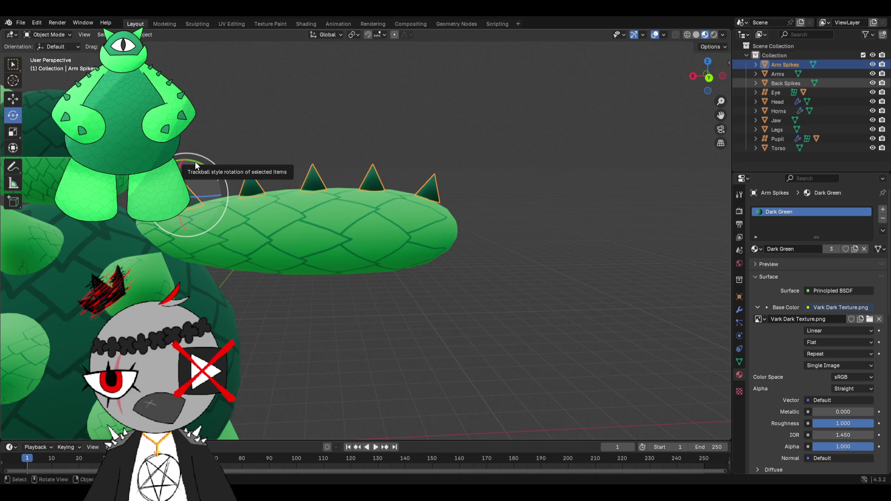
pyautogui.moveTo(423, 192); pyautogui.dragTo(384, 190, button='middle')
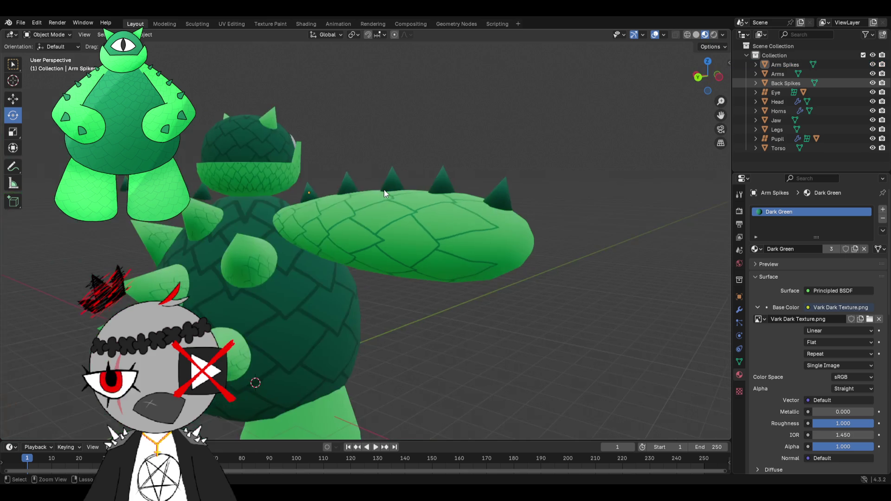
pyautogui.scroll(3, 337, 226)
pyautogui.click(384, 241)
pyautogui.moveTo(386, 244); pyautogui.dragTo(357, 228, button='middle')
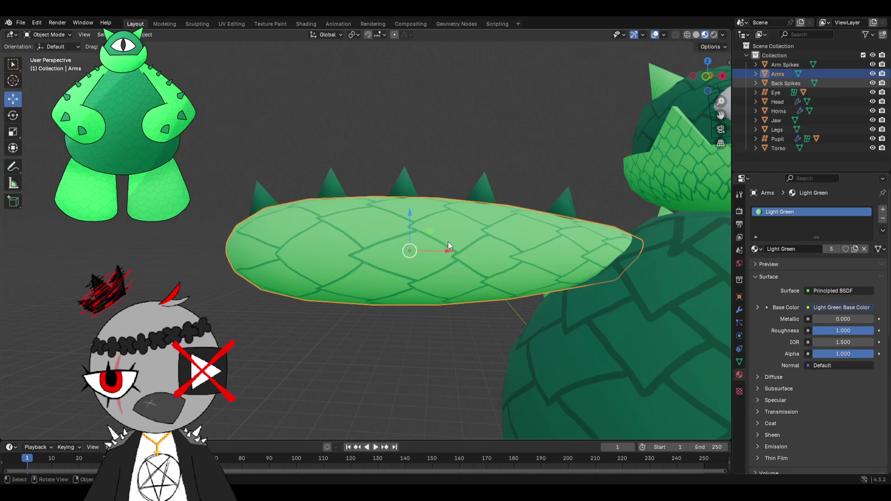
pyautogui.click(412, 220)
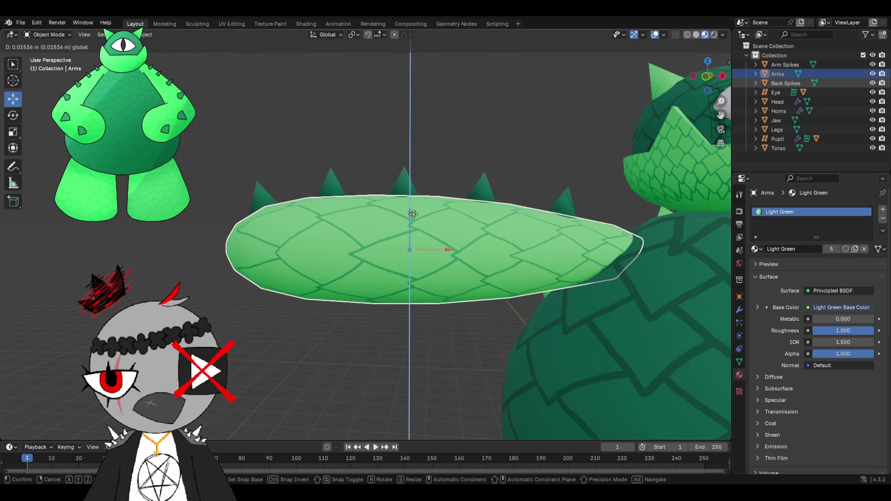
pyautogui.click(432, 147)
pyautogui.moveTo(432, 146)
pyautogui.mouseDown(button='middle')
pyautogui.moveTo(481, 165)
pyautogui.moveTo(483, 131)
pyautogui.mouseUp(button='middle')
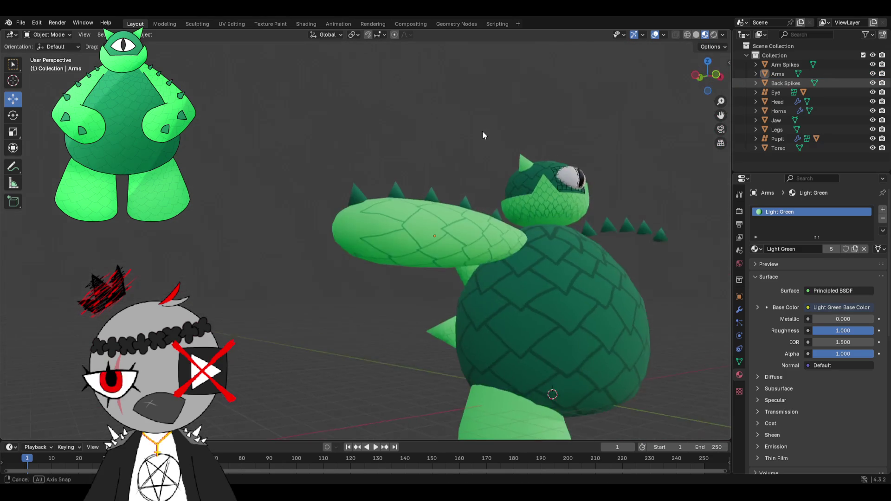
pyautogui.scroll(3, 503, 159)
# - Move the arm a little along X with G X and confirm the new position
pyautogui.click(416, 268)
pyautogui.moveTo(416, 268); pyautogui.dragTo(470, 260, button='middle')
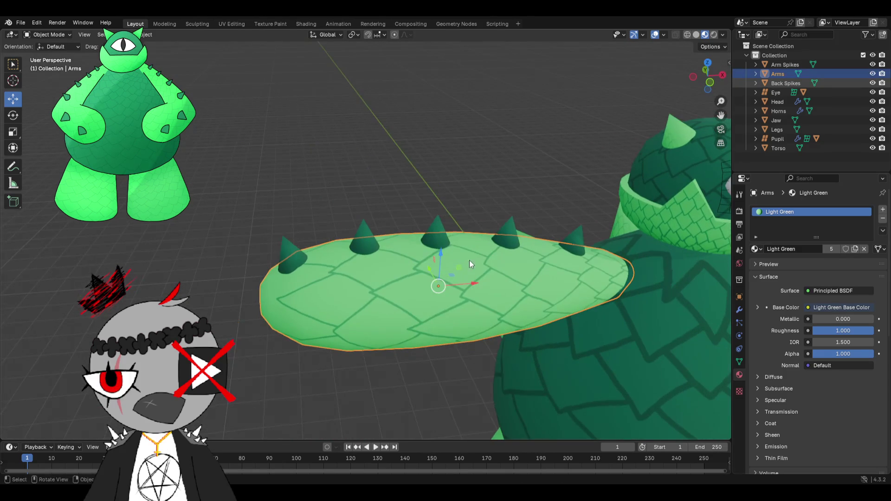
pyautogui.press('g')
pyautogui.press('x')
pyautogui.click(463, 282)
pyautogui.click(463, 165)
pyautogui.moveTo(463, 165)
pyautogui.mouseDown(button='middle')
pyautogui.moveTo(441, 155)
pyautogui.moveTo(445, 135)
pyautogui.mouseUp(button='middle')
pyautogui.scroll(-3, 440, 152)
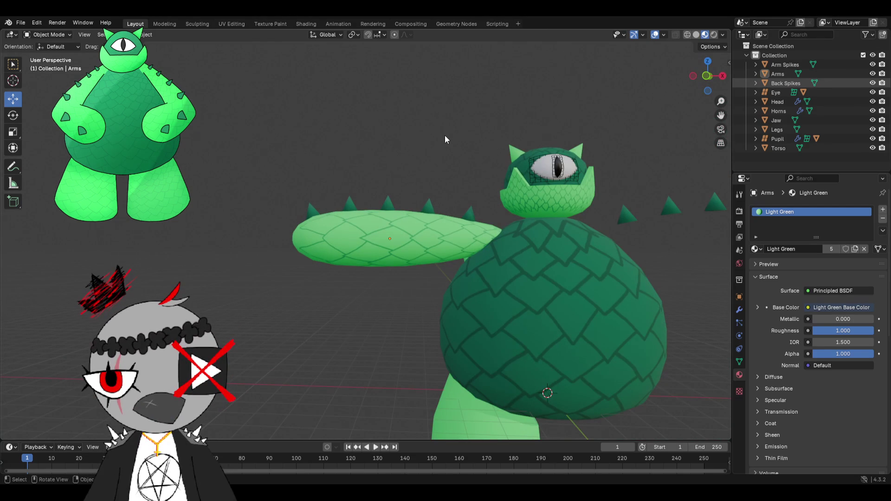
# - Select the arm and bring up its Modifier properties
pyautogui.moveTo(428, 157); pyautogui.dragTo(436, 164, button='middle')
pyautogui.click(409, 232)
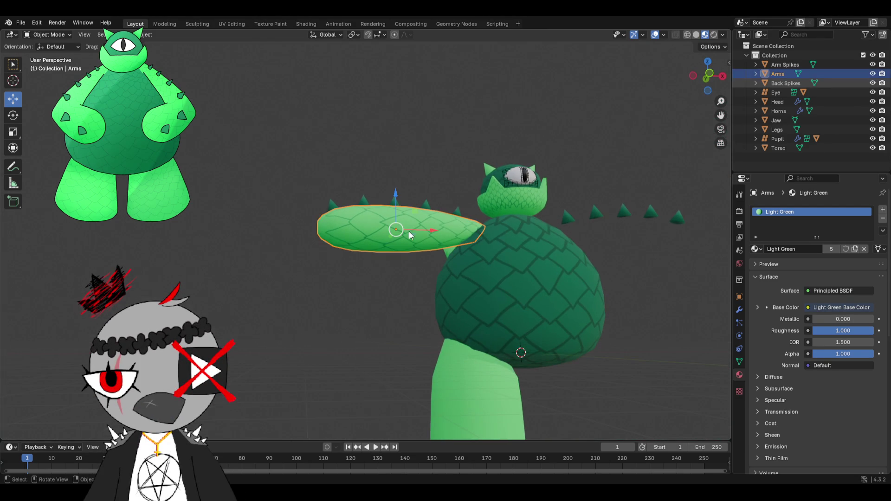
pyautogui.click(740, 310)
# - Add a Mirror modifier to the arm with Torso as the Mirror Object
pyautogui.click(801, 209)
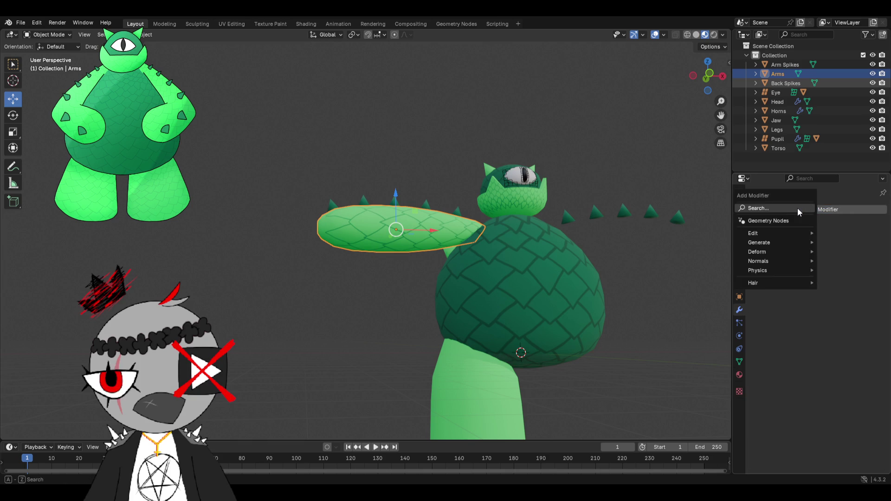
pyautogui.click(762, 208)
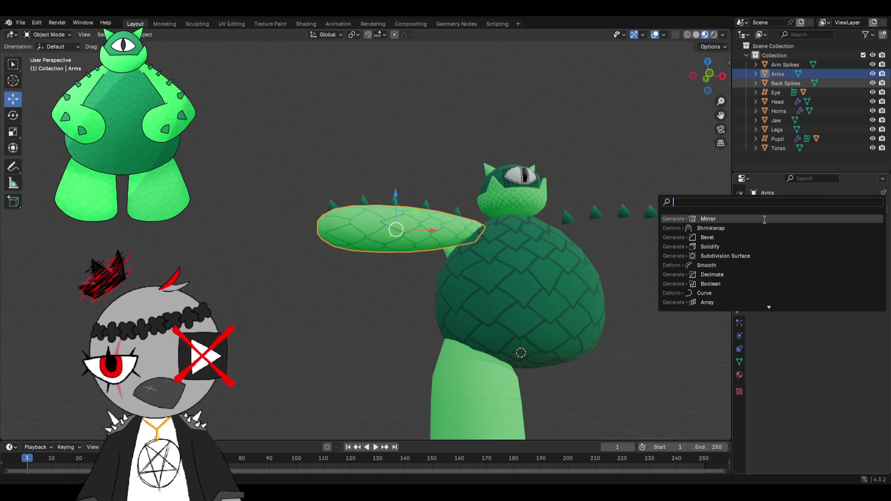
pyautogui.click(739, 220)
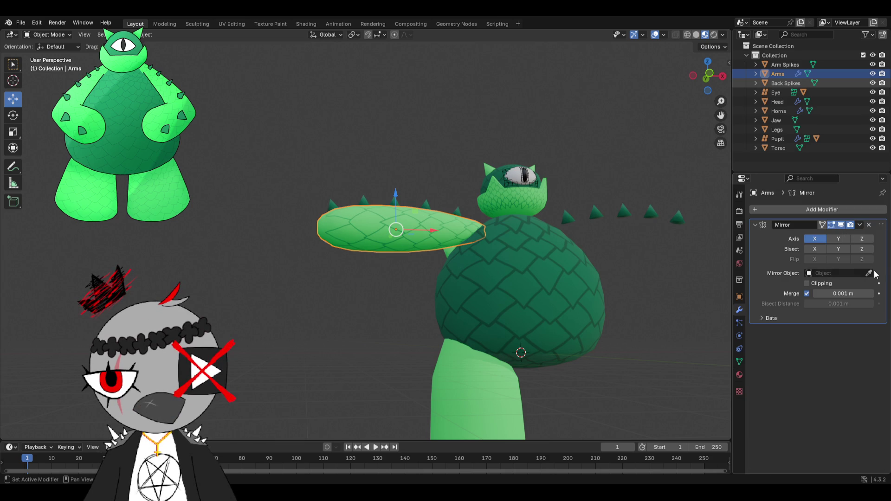
pyautogui.click(615, 294)
pyautogui.moveTo(616, 306); pyautogui.dragTo(617, 303, button='middle')
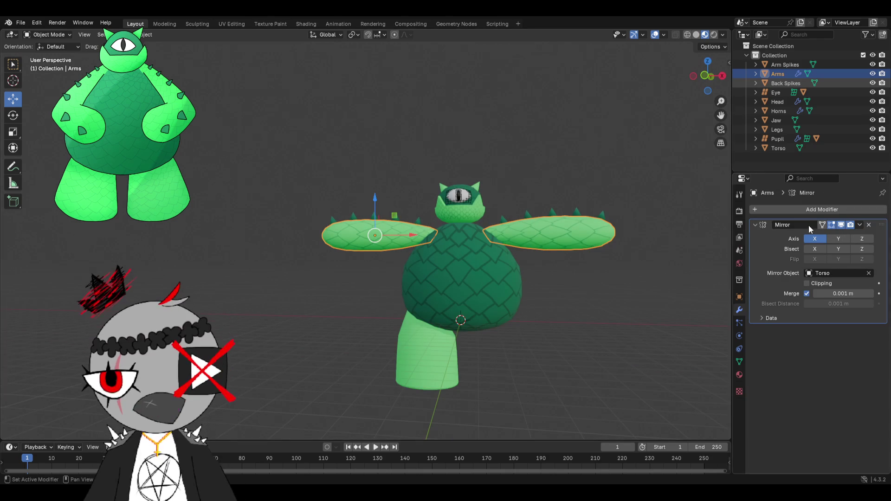
pyautogui.click(858, 225)
# - Orbit beneath the character and select the leg
pyautogui.moveTo(548, 319); pyautogui.dragTo(540, 351, button='middle')
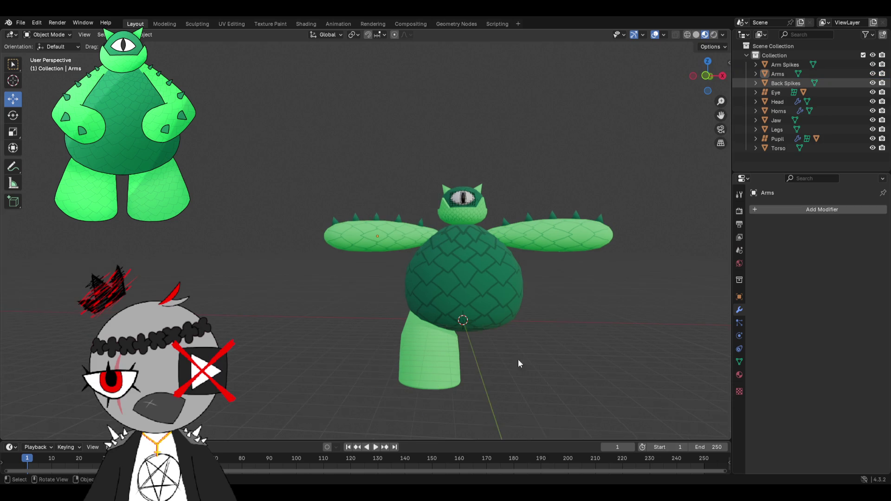
pyautogui.click(464, 354)
pyautogui.moveTo(466, 354)
pyautogui.mouseDown(button='middle')
pyautogui.moveTo(487, 336)
pyautogui.moveTo(474, 234)
pyautogui.moveTo(485, 277)
pyautogui.moveTo(449, 239)
pyautogui.moveTo(426, 256)
pyautogui.mouseUp(button='middle')
pyautogui.scroll(3, 481, 304)
# - Use Set Origin to snap the leg's geometry to its origin and its origin to the geometry
pyautogui.rightClick(424, 252)
pyautogui.moveTo(337, 253)
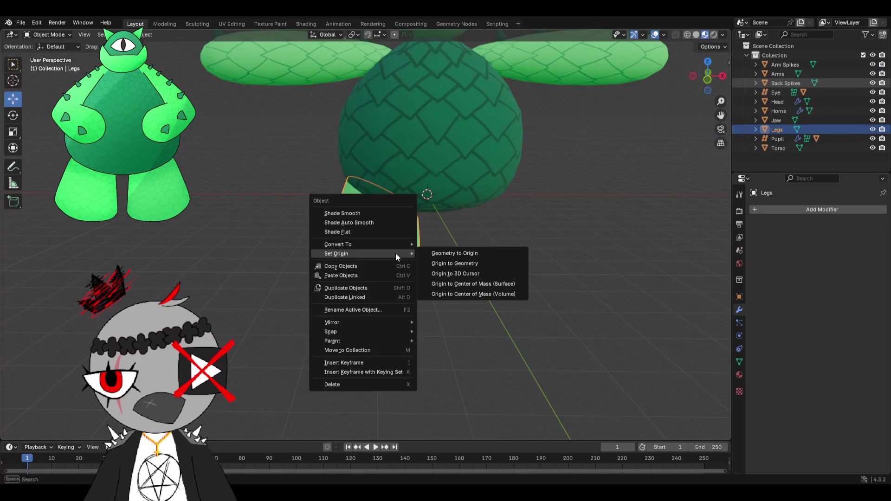
pyautogui.click(456, 254)
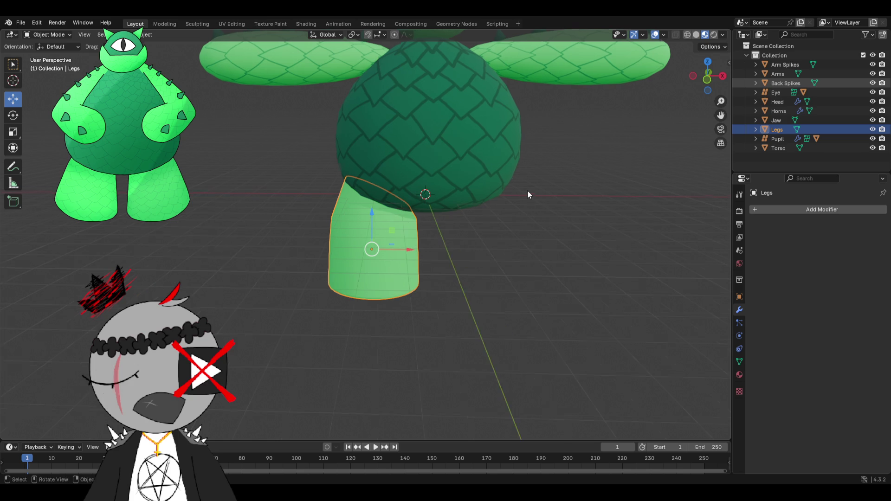
pyautogui.rightClick(403, 247)
pyautogui.moveTo(344, 245)
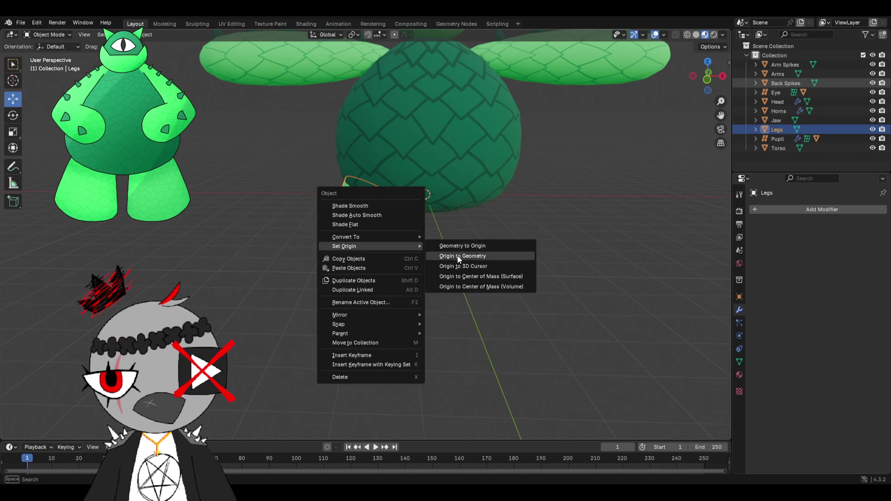
pyautogui.click(458, 256)
pyautogui.rightClick(415, 251)
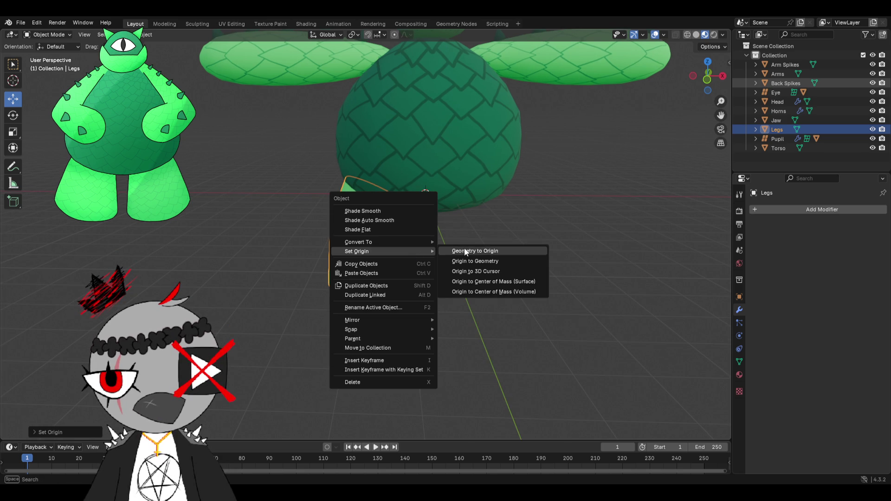
pyautogui.click(466, 250)
# - Set the origin to centre of mass, re-snap the mesh onto it, then raise the leg 10 m along Z
pyautogui.rightClick(411, 246)
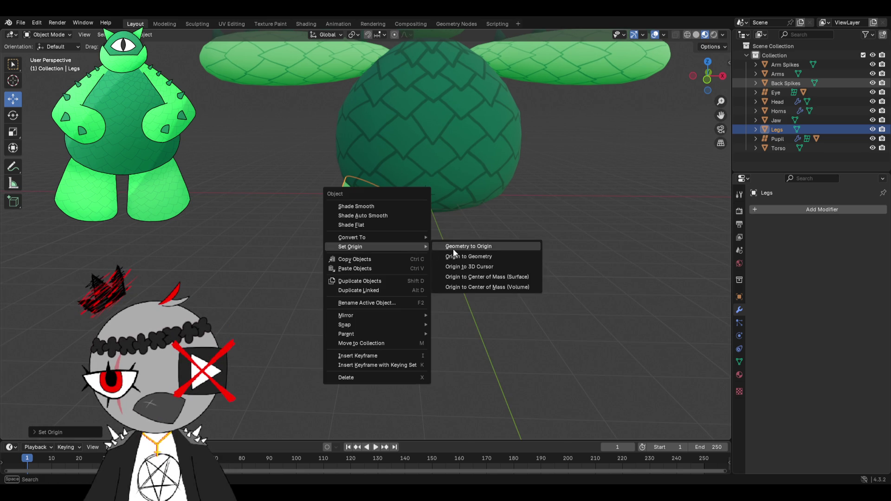
pyautogui.click(496, 276)
pyautogui.rightClick(486, 267)
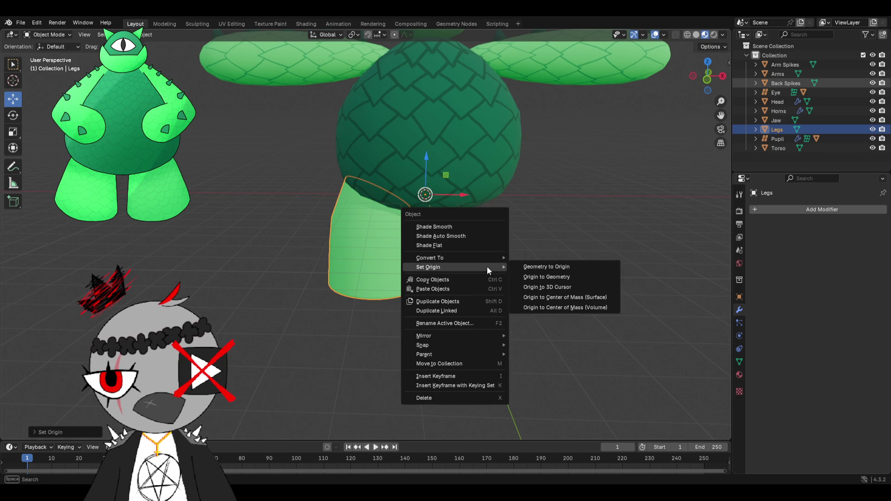
pyautogui.click(520, 265)
pyautogui.scroll(-5, 446, 223)
pyautogui.moveTo(389, 183); pyautogui.dragTo(394, 64)
pyautogui.keyDown('shift'); pyautogui.moveTo(441, 129); pyautogui.dragTo(402, 208, button='middle'); pyautogui.keyUp('shift')
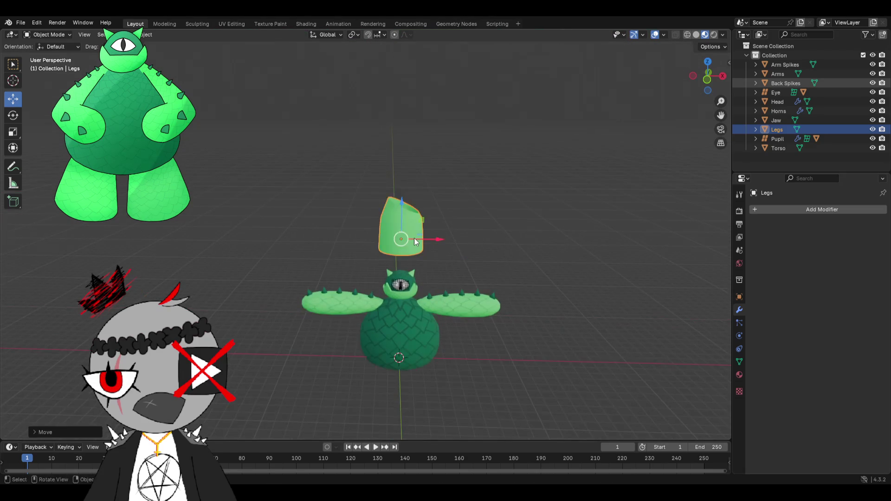
pyautogui.scroll(2, 402, 209)
pyautogui.scroll(3, 432, 176)
pyautogui.scroll(3, 418, 161)
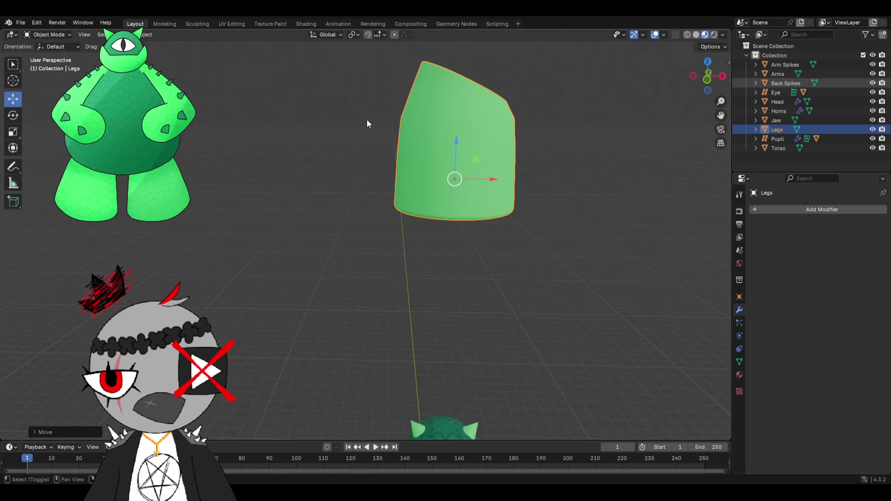
pyautogui.scroll(2, 366, 121)
# - Enter Texture Paint and try a few dark test strokes on the leg, undoing each
pyautogui.click(279, 23)
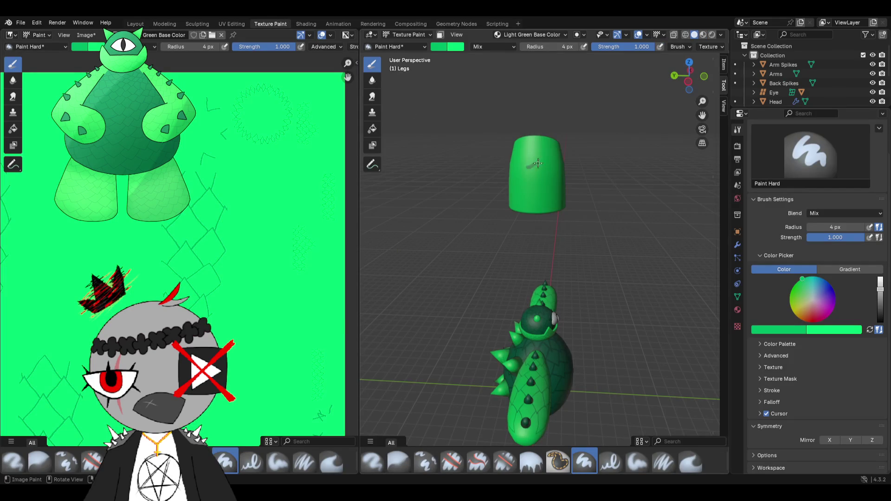
pyautogui.moveTo(532, 164); pyautogui.dragTo(625, 181, button='middle')
pyautogui.scroll(2, 564, 189)
pyautogui.scroll(2, 529, 202)
pyautogui.moveTo(501, 196)
pyautogui.mouseDown()
pyautogui.moveTo(506, 217)
pyautogui.moveTo(528, 194)
pyautogui.mouseUp()
pyautogui.hotkey('ctrl', 'z')
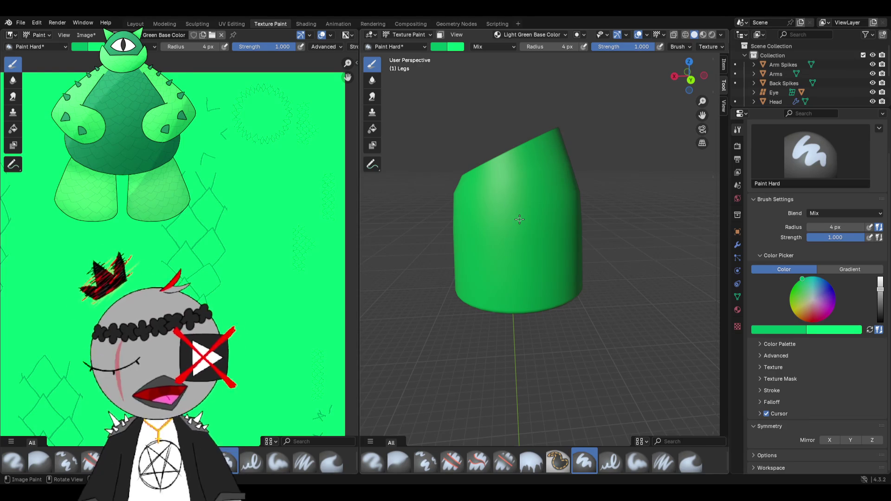
pyautogui.moveTo(518, 219)
pyautogui.mouseDown(button='middle')
pyautogui.moveTo(566, 196)
pyautogui.moveTo(557, 209)
pyautogui.moveTo(563, 233)
pyautogui.moveTo(551, 188)
pyautogui.mouseUp(button='middle')
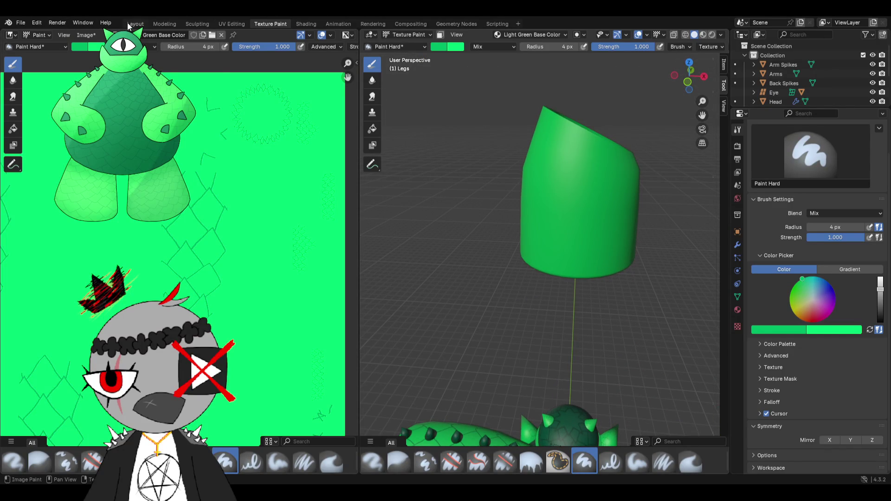
pyautogui.moveTo(440, 84); pyautogui.dragTo(490, 99, button='middle')
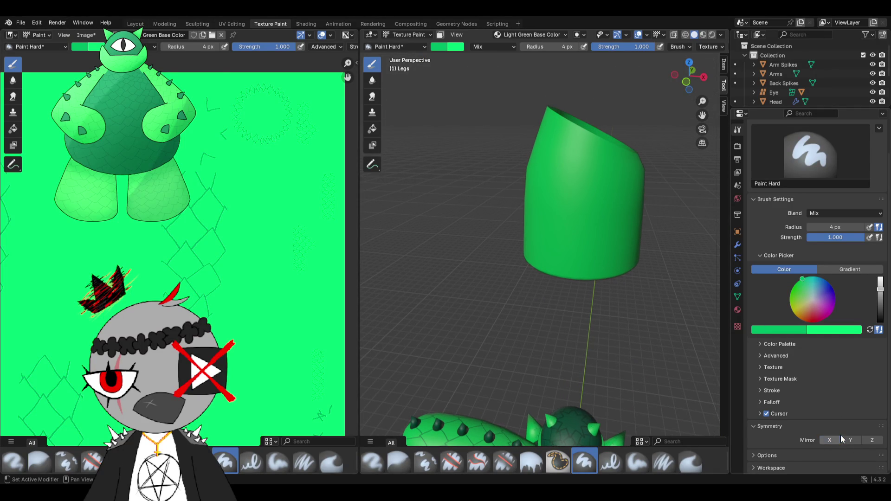
pyautogui.moveTo(565, 199); pyautogui.dragTo(565, 115)
pyautogui.moveTo(565, 115); pyautogui.dragTo(645, 137, button='middle')
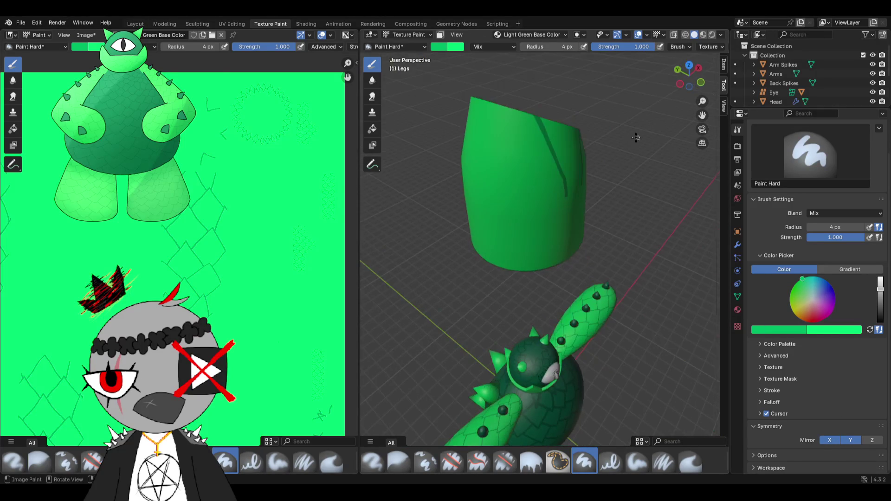
pyautogui.moveTo(514, 167); pyautogui.dragTo(509, 110)
pyautogui.moveTo(510, 111)
pyautogui.mouseDown(button='middle')
pyautogui.moveTo(583, 116)
pyautogui.moveTo(557, 168)
pyautogui.mouseUp(button='middle')
pyautogui.hotkey('ctrl', 'z')
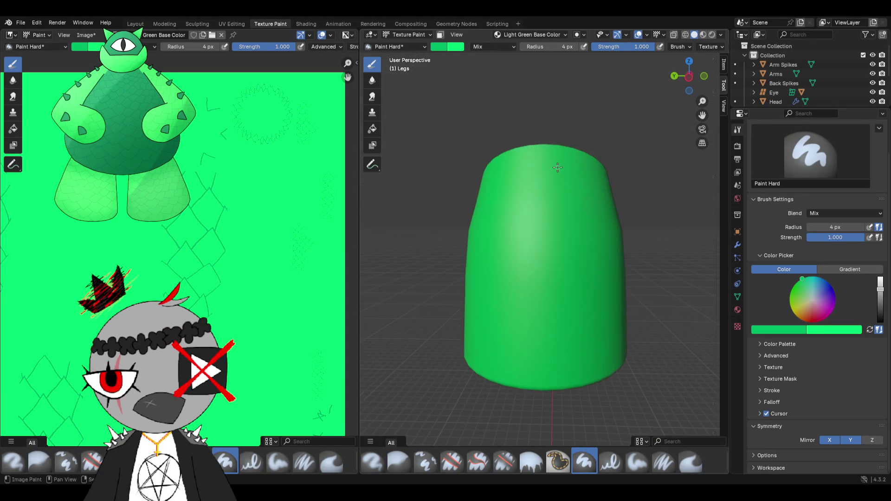
pyautogui.scroll(3, 558, 168)
pyautogui.scroll(-2, 561, 169)
# - Work out the first V-shaped scale outline on the leg top through undo and retry
pyautogui.moveTo(536, 171); pyautogui.dragTo(583, 99)
pyautogui.hotkey('ctrl', 'z')
pyautogui.moveTo(535, 175); pyautogui.dragTo(565, 108)
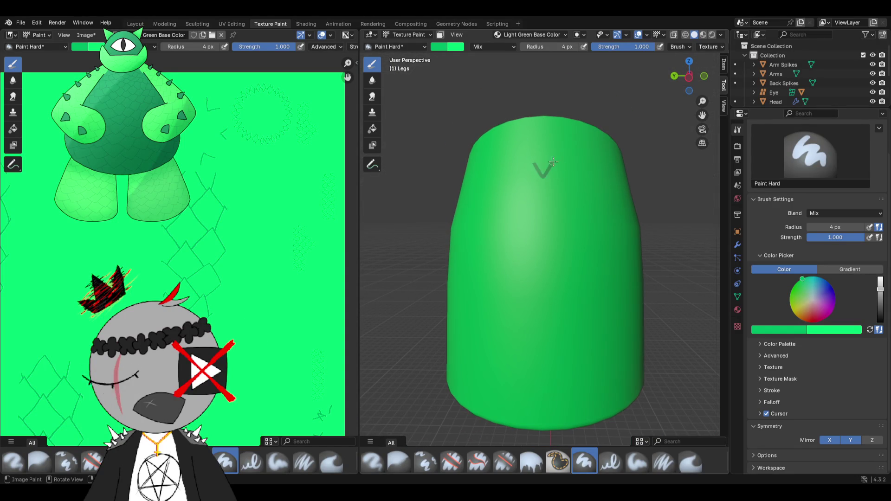
pyautogui.hotkey('ctrl', 'z')
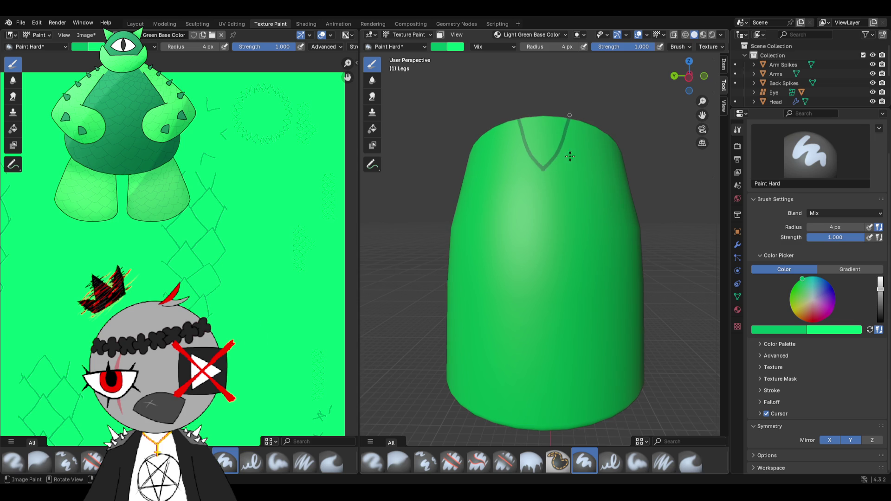
pyautogui.moveTo(570, 156); pyautogui.dragTo(524, 155, button='middle')
pyautogui.moveTo(519, 140); pyautogui.dragTo(530, 181)
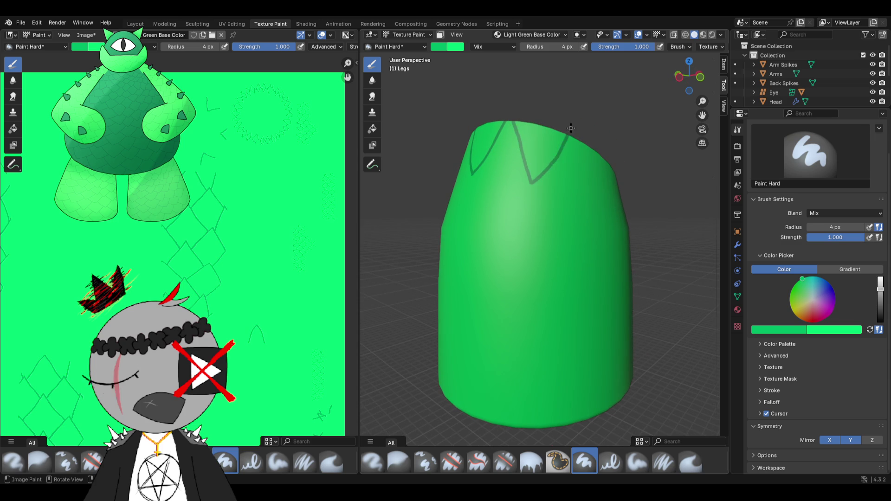
pyautogui.moveTo(571, 128); pyautogui.dragTo(513, 141, button='middle')
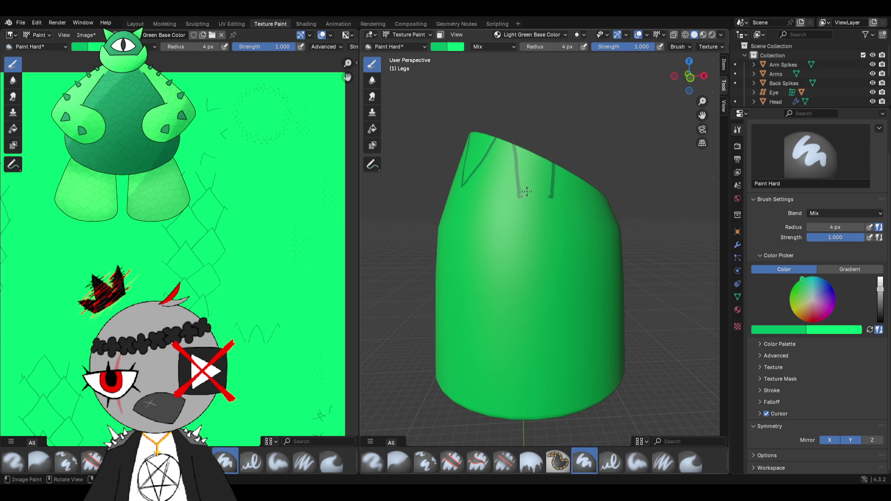
# - Add further V-shaped scale outlines along the leg's top rim and inspect the opening
pyautogui.hotkey('ctrl', 'z')
pyautogui.moveTo(554, 165); pyautogui.dragTo(509, 143)
pyautogui.moveTo(548, 185); pyautogui.dragTo(524, 183)
pyautogui.moveTo(513, 157)
pyautogui.mouseDown(button='middle')
pyautogui.moveTo(521, 257)
pyautogui.moveTo(513, 263)
pyautogui.mouseUp(button='middle')
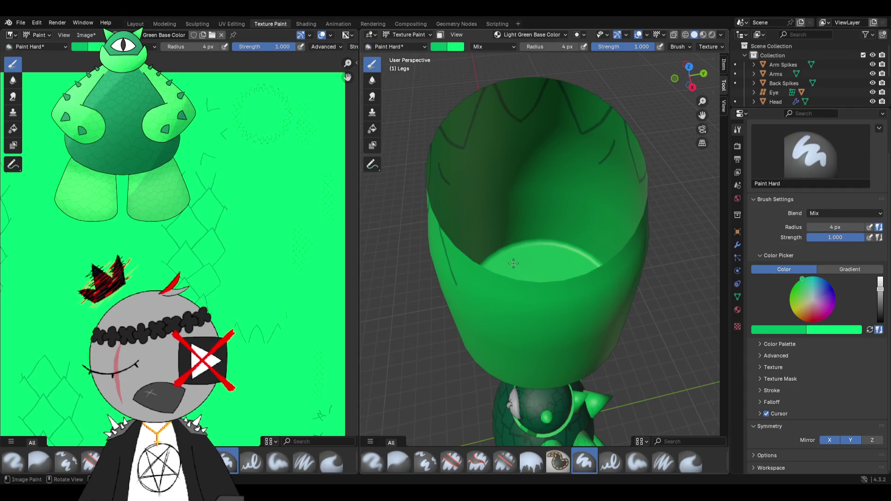
pyautogui.moveTo(501, 263)
pyautogui.mouseDown(button='middle')
pyautogui.moveTo(600, 221)
pyautogui.moveTo(562, 225)
pyautogui.moveTo(523, 179)
pyautogui.mouseUp(button='middle')
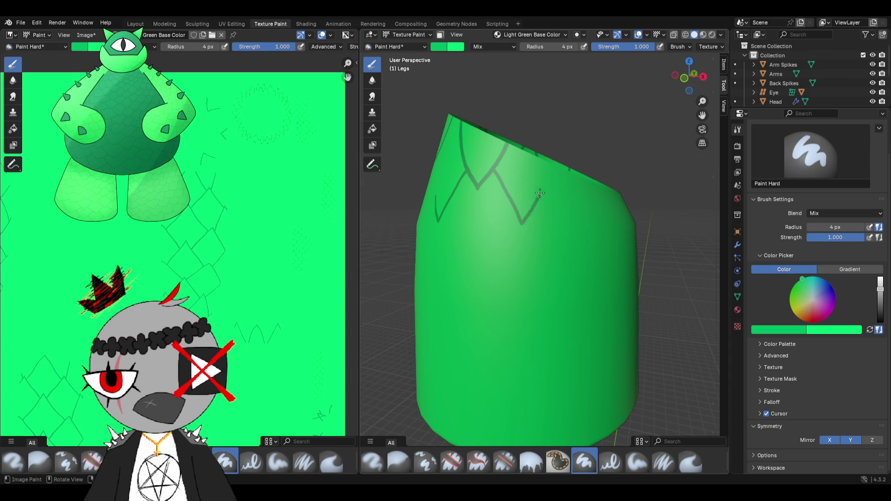
pyautogui.scroll(-5, 503, 204)
pyautogui.moveTo(503, 205)
pyautogui.mouseDown(button='middle')
pyautogui.moveTo(626, 248)
pyautogui.moveTo(606, 237)
pyautogui.mouseUp(button='middle')
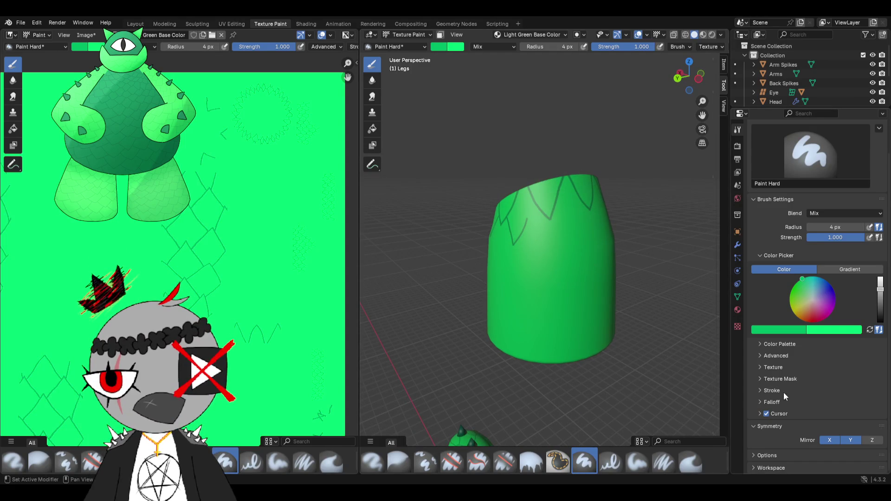
# - Switch off Mirror X symmetry and paint a short scale stroke on the far side of the rim
pyautogui.click(836, 441)
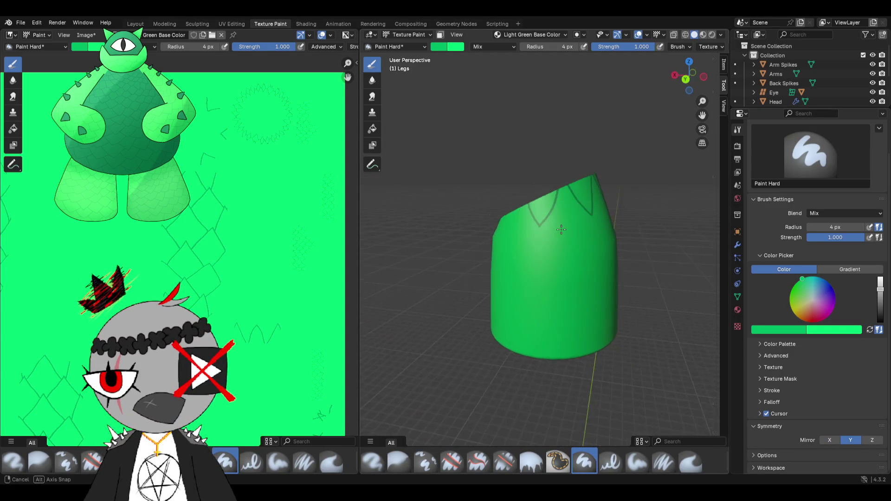
pyautogui.scroll(2, 520, 254)
pyautogui.moveTo(520, 254); pyautogui.dragTo(571, 176, button='middle')
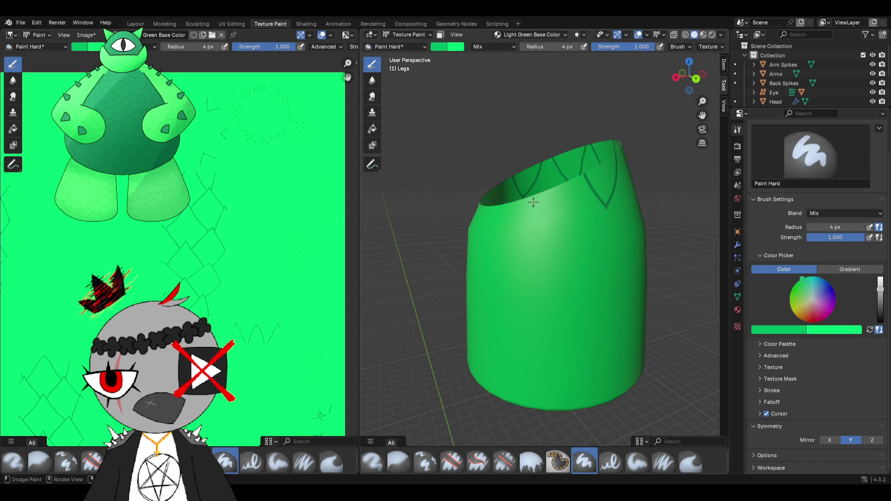
pyautogui.moveTo(533, 202); pyautogui.dragTo(669, 210, button='middle')
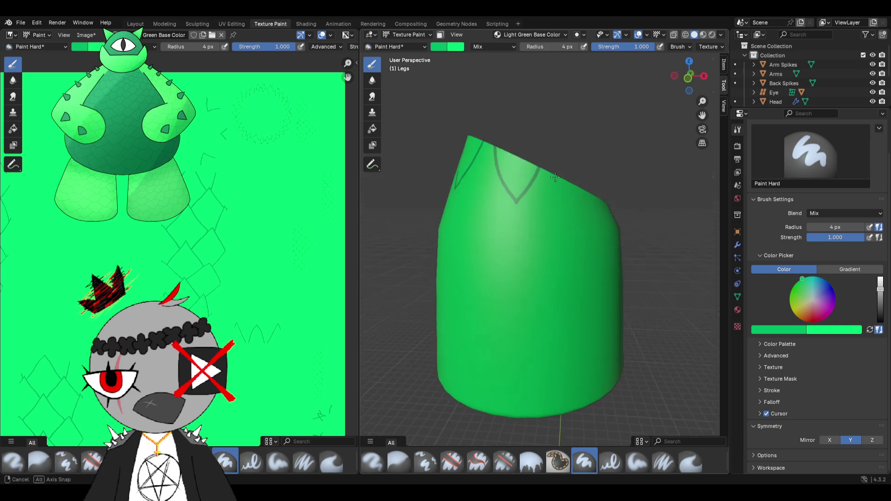
pyautogui.moveTo(548, 191); pyautogui.dragTo(558, 167, button='middle')
pyautogui.moveTo(558, 168); pyautogui.dragTo(570, 216)
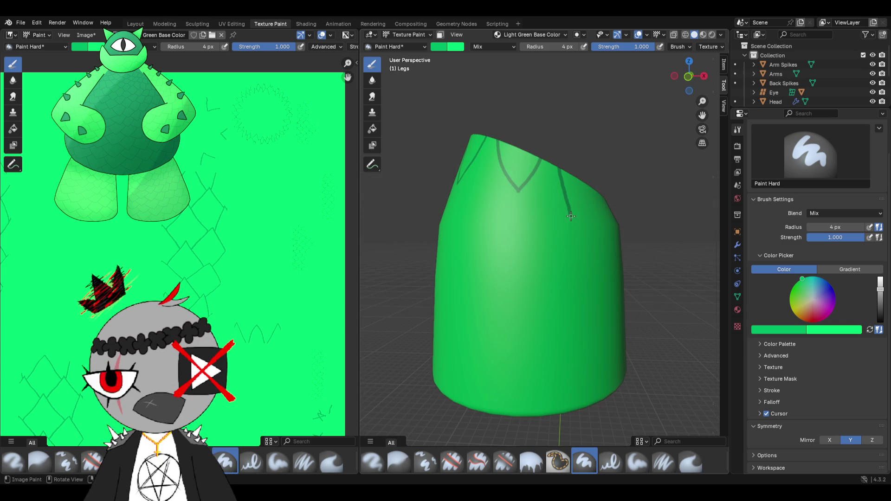
pyautogui.moveTo(572, 192); pyautogui.dragTo(586, 218, button='middle')
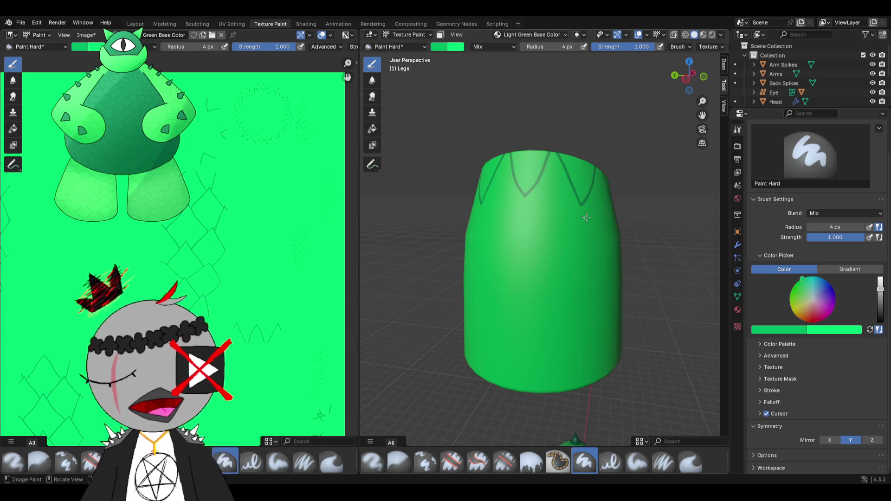
# - Paint a zigzag scale line up to the top edge, then switch Mirror X back on
pyautogui.moveTo(597, 206)
pyautogui.mouseDown(button='middle')
pyautogui.moveTo(522, 212)
pyautogui.moveTo(544, 222)
pyautogui.moveTo(545, 202)
pyautogui.mouseUp(button='middle')
pyautogui.scroll(2, 553, 221)
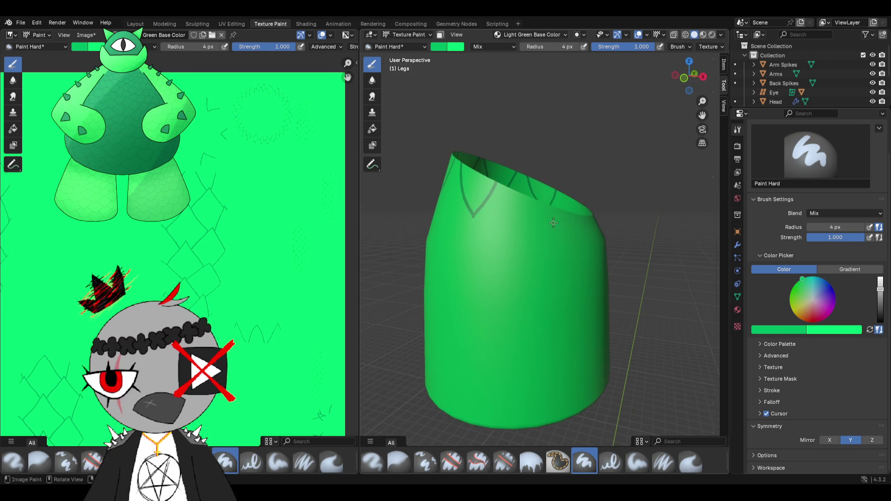
pyautogui.scroll(1, 544, 203)
pyautogui.moveTo(547, 201); pyautogui.dragTo(529, 172)
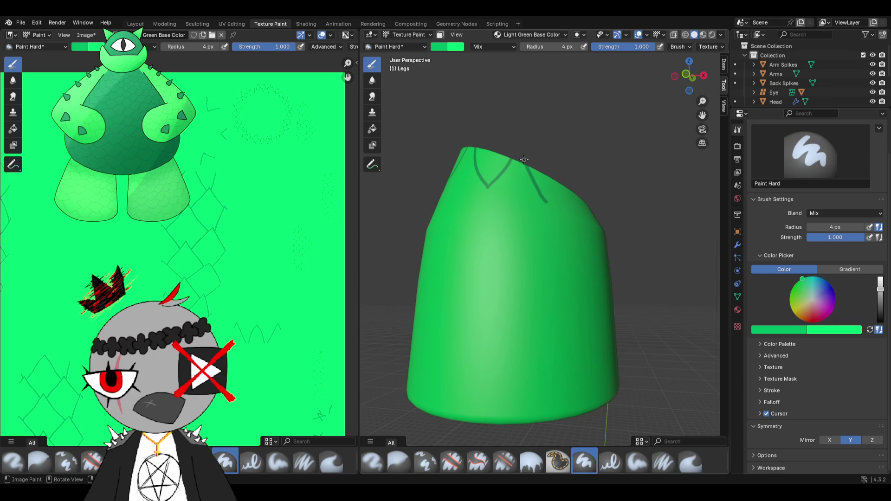
pyautogui.moveTo(529, 172); pyautogui.dragTo(531, 188, button='middle')
pyautogui.moveTo(531, 186)
pyautogui.mouseDown()
pyautogui.moveTo(545, 223)
pyautogui.moveTo(560, 195)
pyautogui.mouseUp()
pyautogui.moveTo(561, 196)
pyautogui.mouseDown(button='middle')
pyautogui.moveTo(500, 176)
pyautogui.moveTo(544, 204)
pyautogui.moveTo(494, 202)
pyautogui.moveTo(564, 222)
pyautogui.moveTo(562, 211)
pyautogui.mouseUp(button='middle')
pyautogui.scroll(2, 564, 221)
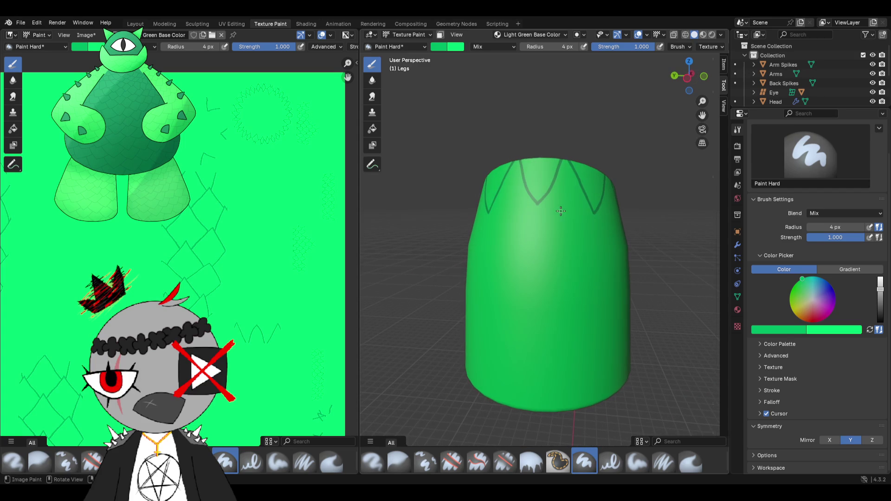
pyautogui.click(829, 440)
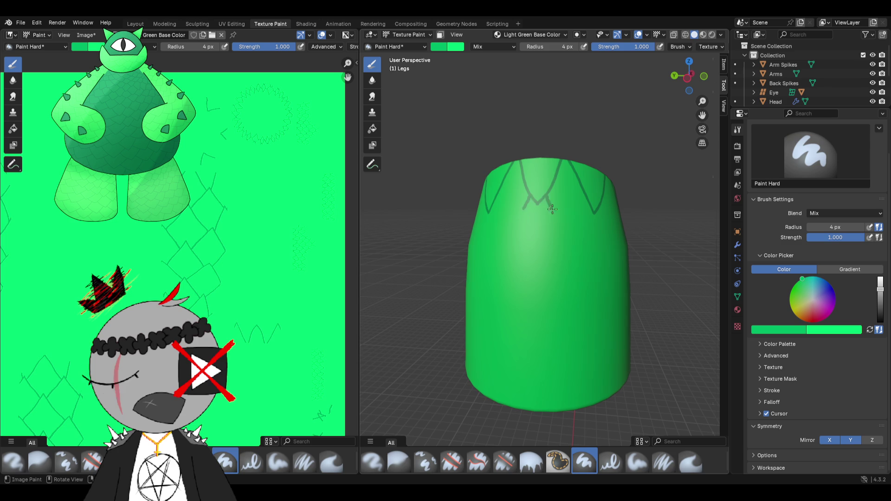
# - Rework the mirrored zigzag strokes on the upper leg, undoing and redrawing crooked ones
pyautogui.moveTo(560, 228); pyautogui.dragTo(534, 184, button='middle')
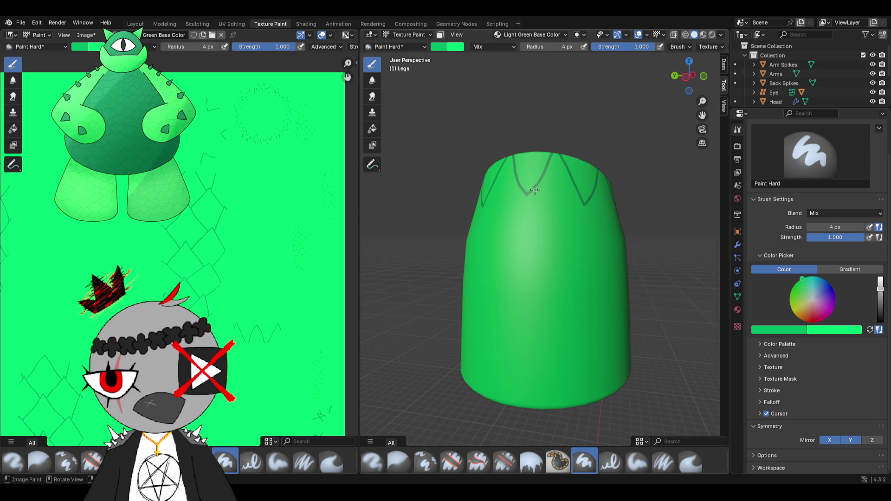
pyautogui.moveTo(547, 208); pyautogui.dragTo(561, 214)
pyautogui.moveTo(577, 198); pyautogui.dragTo(544, 200, button='middle')
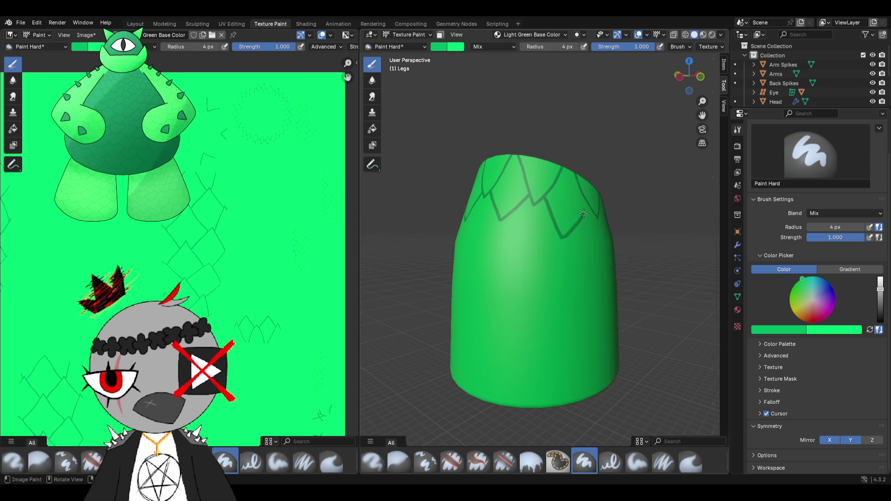
pyautogui.moveTo(587, 205); pyautogui.dragTo(558, 202, button='middle')
pyautogui.scroll(3, 557, 202)
pyautogui.scroll(-3, 558, 202)
pyautogui.scroll(1, 520, 191)
pyautogui.hotkey('ctrl', 'z')
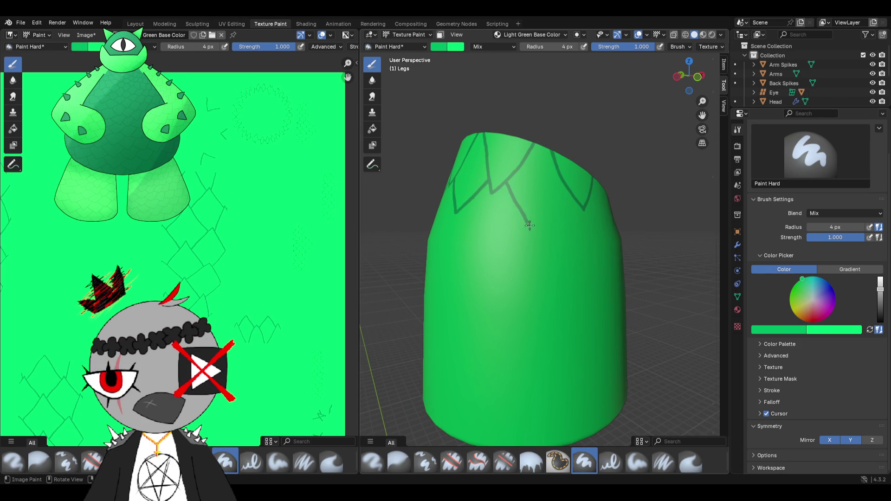
pyautogui.moveTo(535, 227); pyautogui.dragTo(559, 205)
pyautogui.moveTo(566, 195); pyautogui.dragTo(521, 227, button='middle')
pyautogui.scroll(2, 521, 227)
pyautogui.hotkey('ctrl', 'z')
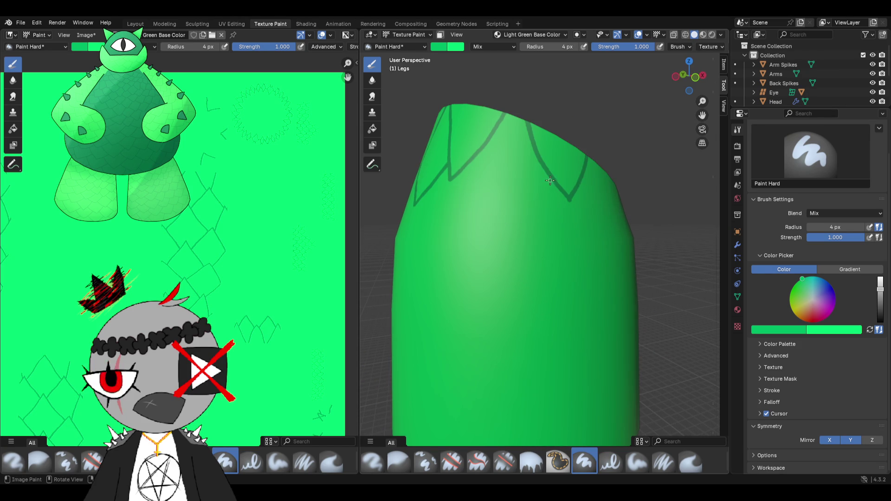
pyautogui.moveTo(551, 183); pyautogui.dragTo(524, 217)
# - Paint mirrored diamond scale edges down from the tips of the first row around the leg
pyautogui.moveTo(494, 207); pyautogui.dragTo(479, 191, button='middle')
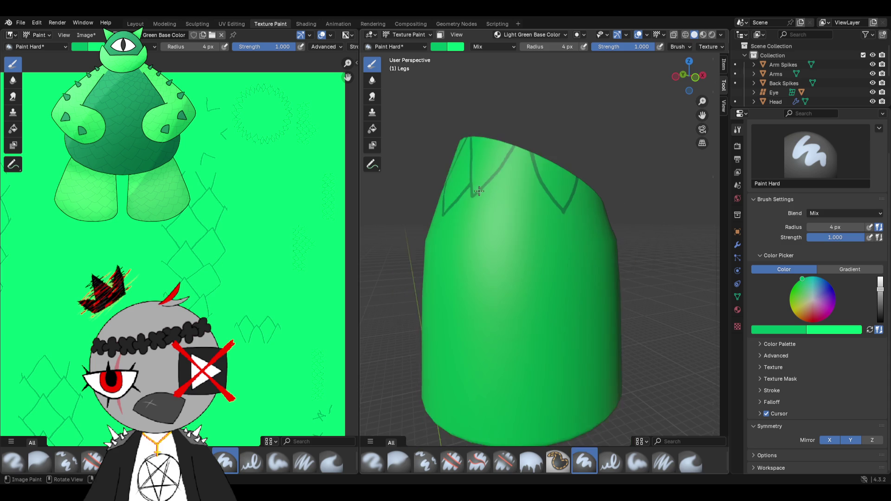
pyautogui.moveTo(485, 188); pyautogui.dragTo(515, 227)
pyautogui.moveTo(481, 236); pyautogui.dragTo(485, 215, button='middle')
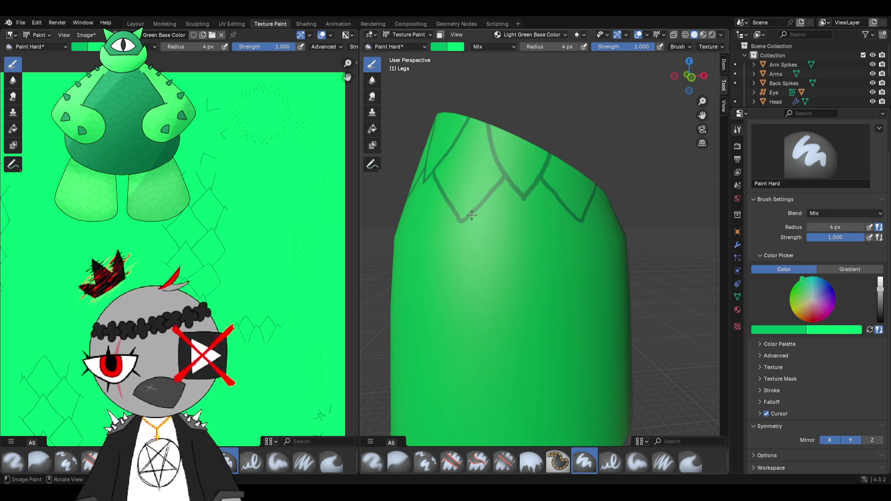
pyautogui.moveTo(472, 217); pyautogui.dragTo(492, 244)
pyautogui.moveTo(506, 257); pyautogui.dragTo(490, 202, button='middle')
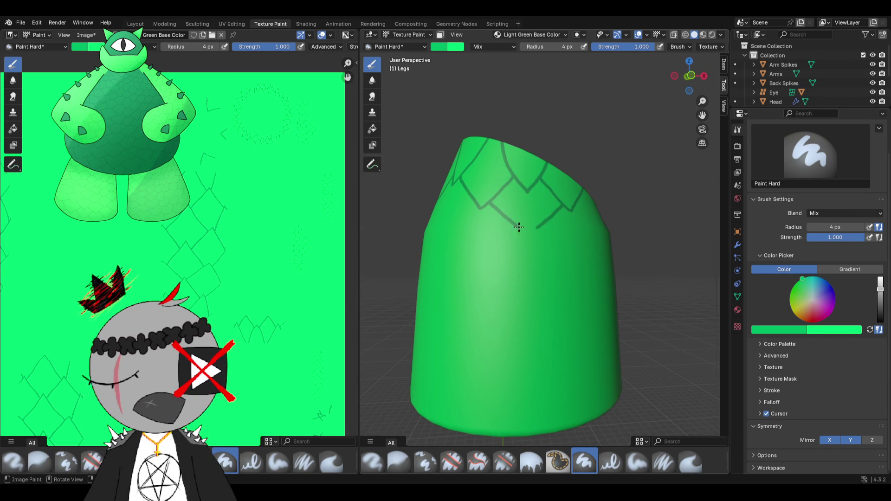
pyautogui.moveTo(492, 201); pyautogui.dragTo(527, 252)
pyautogui.moveTo(474, 244)
pyautogui.mouseDown(button='middle')
pyautogui.moveTo(517, 245)
pyautogui.moveTo(538, 207)
pyautogui.mouseUp(button='middle')
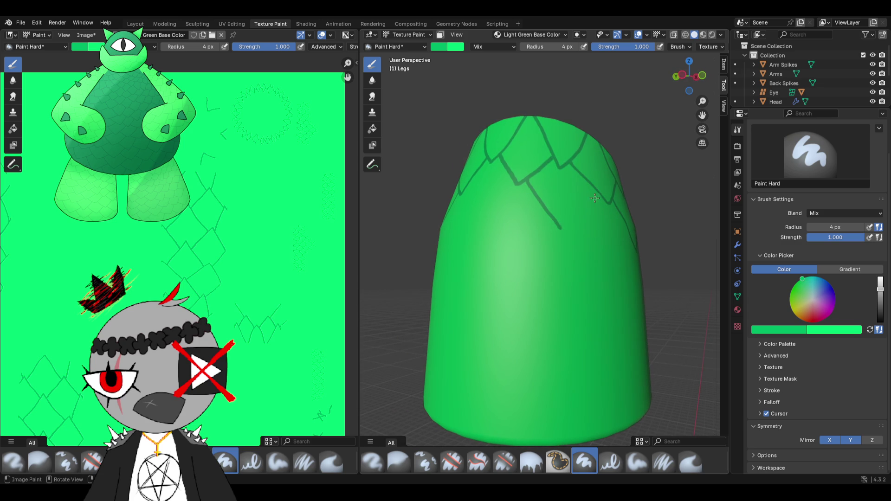
pyautogui.moveTo(561, 237); pyautogui.dragTo(522, 201, button='middle')
pyautogui.moveTo(520, 202); pyautogui.dragTo(534, 227)
pyautogui.moveTo(592, 206); pyautogui.dragTo(583, 219)
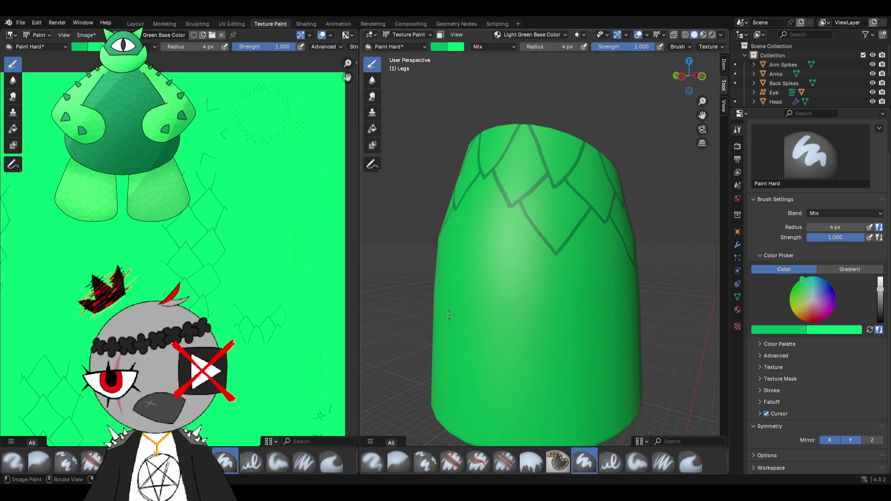
pyautogui.moveTo(451, 315); pyautogui.dragTo(518, 266, button='middle')
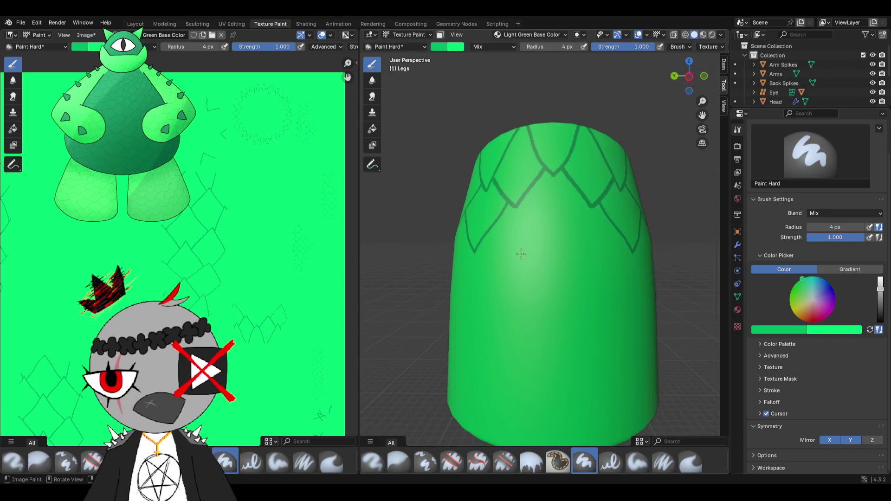
pyautogui.moveTo(528, 202); pyautogui.dragTo(554, 246)
# - Paint a second, lower row of scale outlines over the leg's upper half
pyautogui.moveTo(506, 270)
pyautogui.mouseDown(button='middle')
pyautogui.moveTo(697, 276)
pyautogui.moveTo(599, 275)
pyautogui.moveTo(622, 276)
pyautogui.mouseUp(button='middle')
pyautogui.scroll(2, 550, 258)
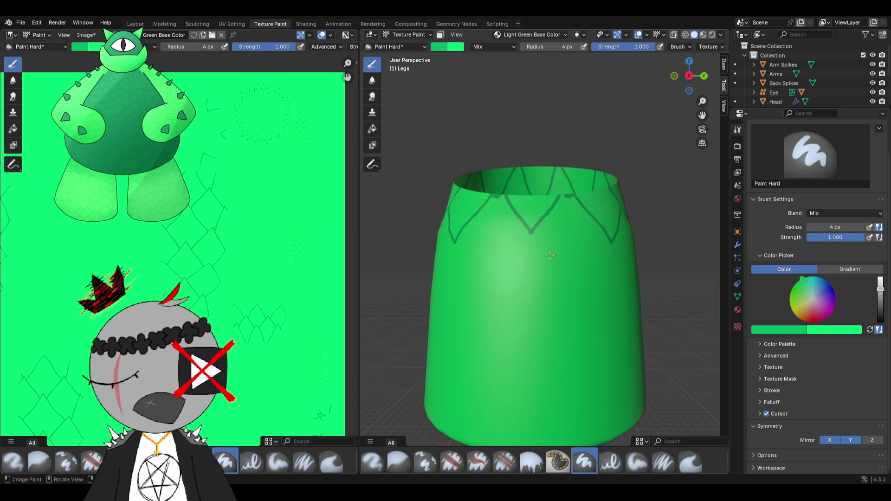
pyautogui.moveTo(538, 226); pyautogui.dragTo(578, 278)
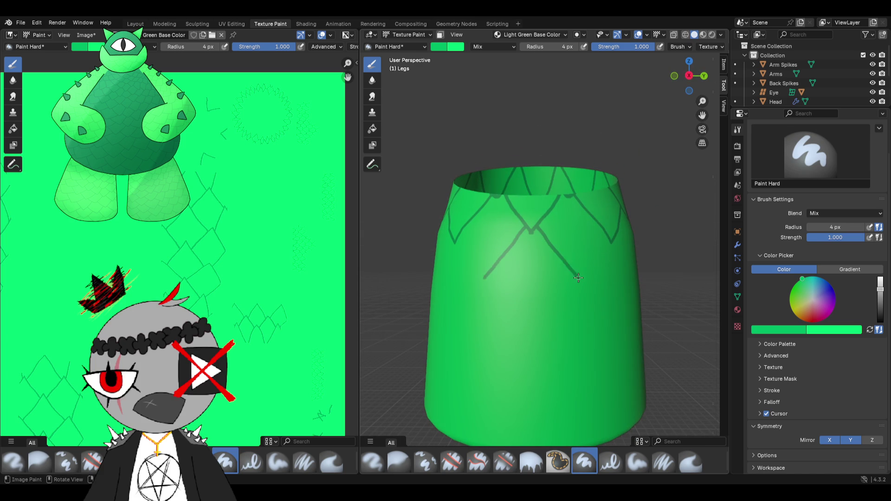
pyautogui.moveTo(609, 239); pyautogui.dragTo(488, 232, button='middle')
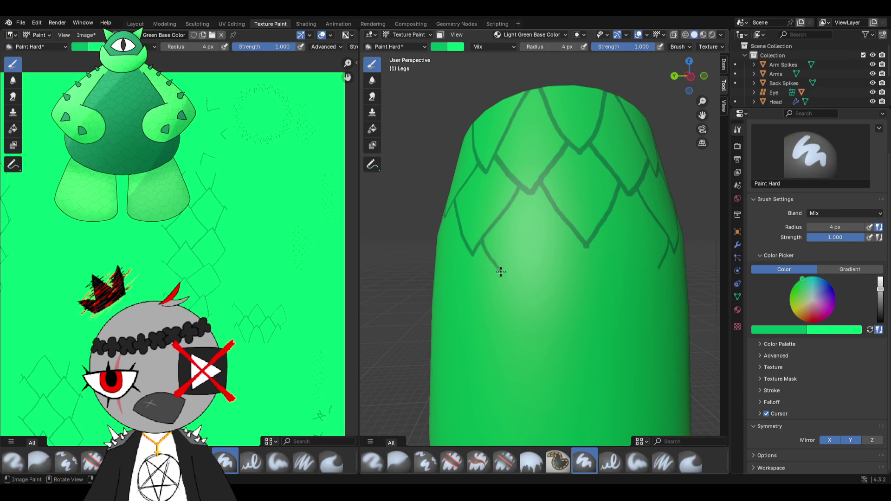
pyautogui.moveTo(556, 270); pyautogui.dragTo(527, 307)
pyautogui.scroll(-2, 493, 247)
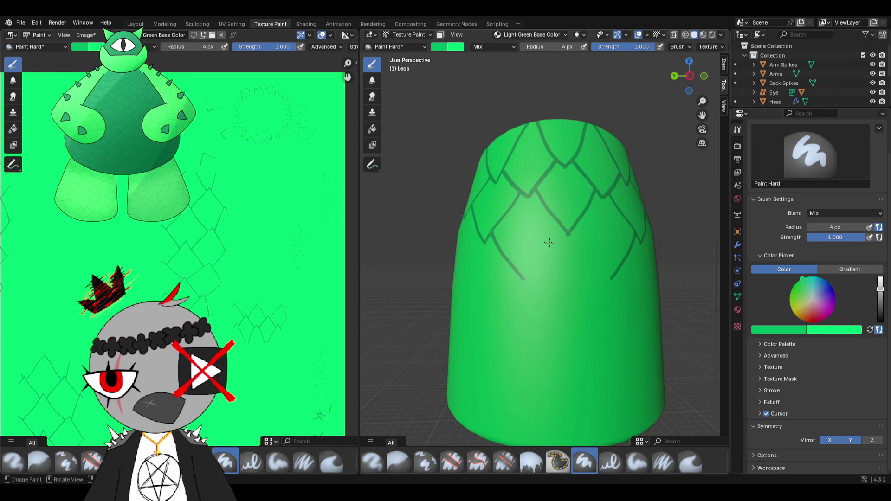
pyautogui.moveTo(554, 235); pyautogui.dragTo(535, 260)
pyautogui.moveTo(528, 272)
pyautogui.mouseDown(button='middle')
pyautogui.moveTo(541, 235)
pyautogui.moveTo(568, 222)
pyautogui.mouseUp(button='middle')
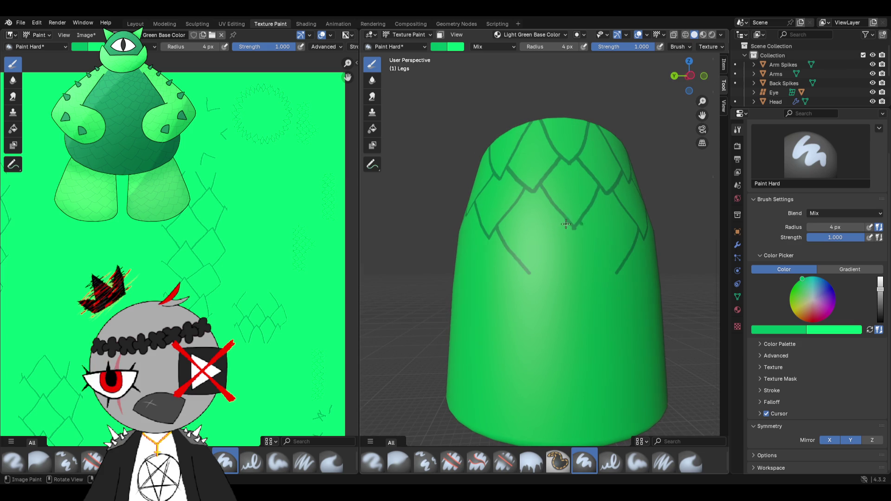
pyautogui.moveTo(554, 243); pyautogui.dragTo(533, 270)
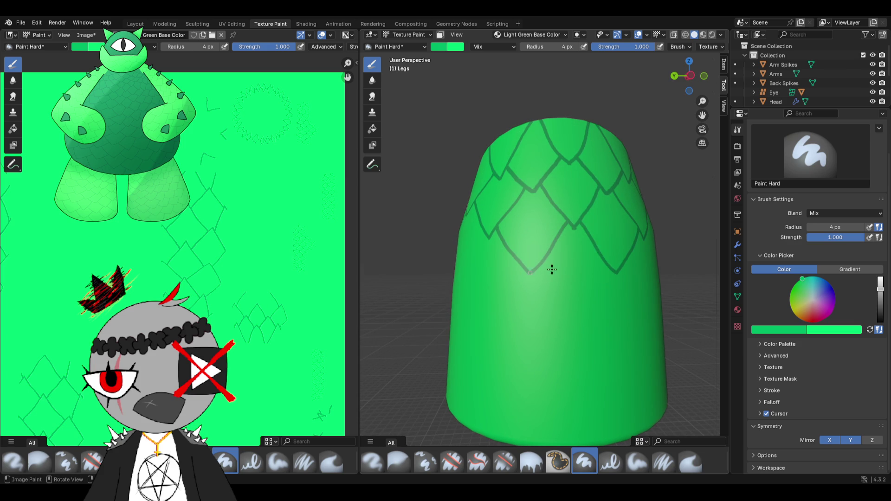
pyautogui.moveTo(548, 271); pyautogui.dragTo(546, 265, button='middle')
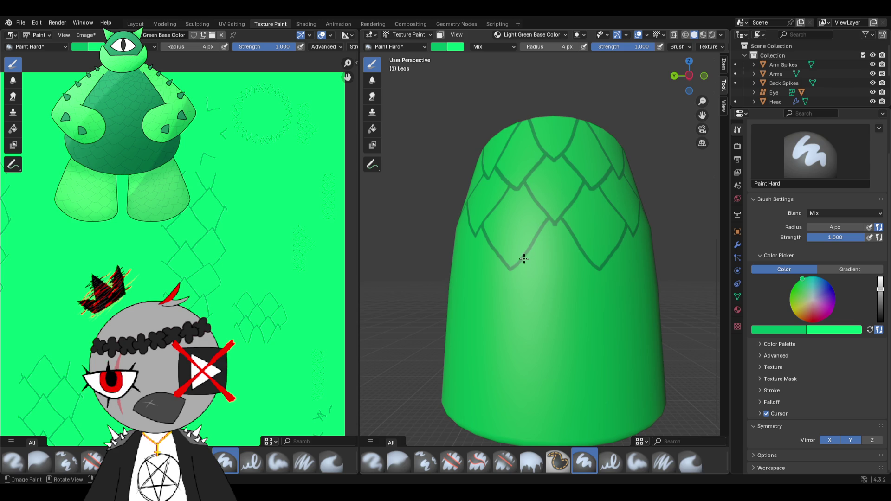
pyautogui.moveTo(523, 260); pyautogui.dragTo(531, 273)
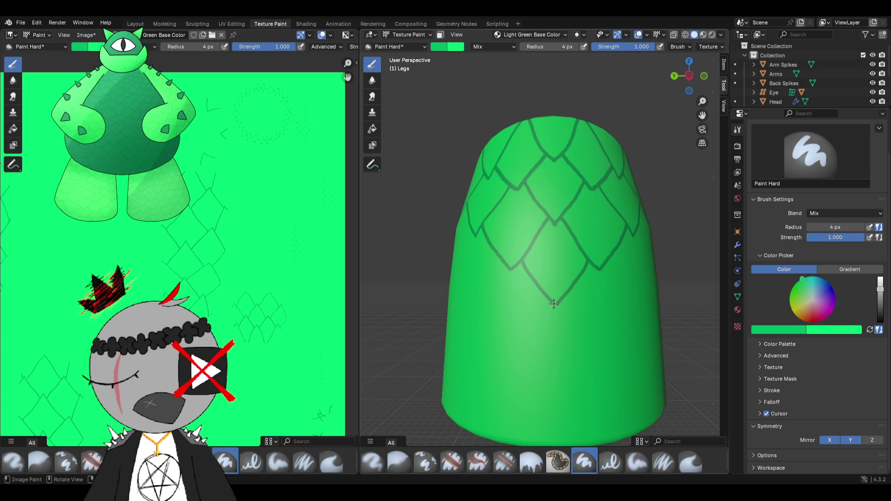
pyautogui.moveTo(555, 305)
pyautogui.mouseDown(button='middle')
pyautogui.moveTo(527, 261)
pyautogui.moveTo(483, 243)
pyautogui.mouseUp(button='middle')
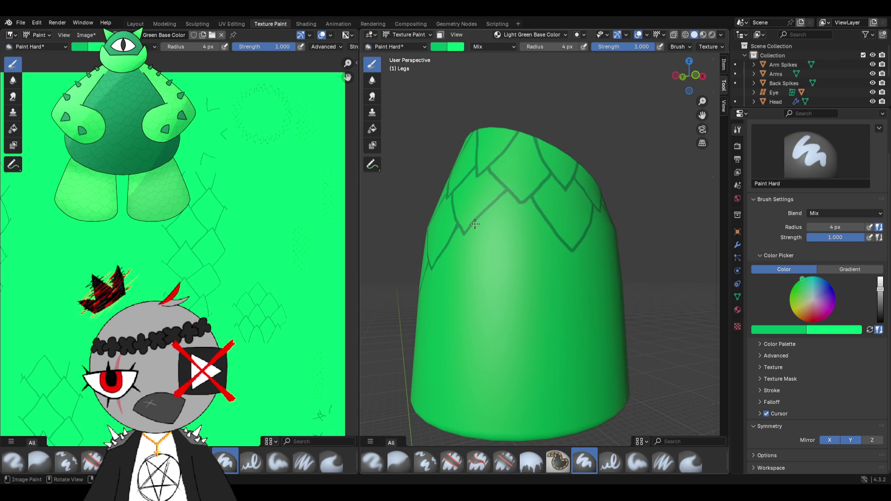
# - Extend scale outlines down the leg from several sides, undoing one bad stroke
pyautogui.moveTo(480, 238); pyautogui.dragTo(495, 265)
pyautogui.moveTo(535, 260); pyautogui.dragTo(515, 276)
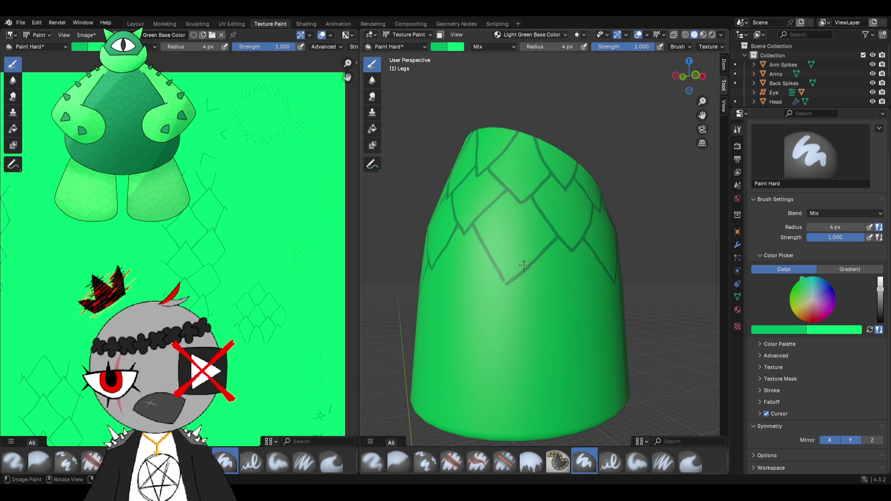
pyautogui.moveTo(505, 274); pyautogui.dragTo(505, 282)
pyautogui.moveTo(490, 285); pyautogui.dragTo(457, 256, button='middle')
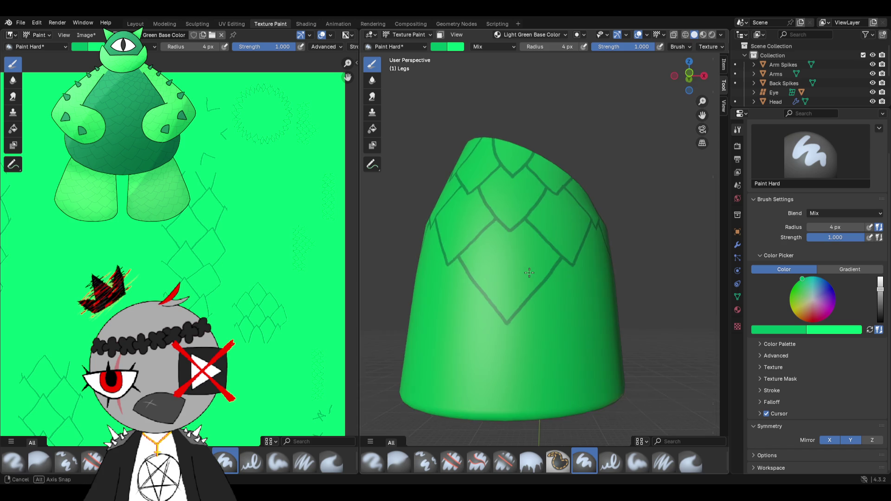
pyautogui.moveTo(525, 279); pyautogui.dragTo(497, 261, button='middle')
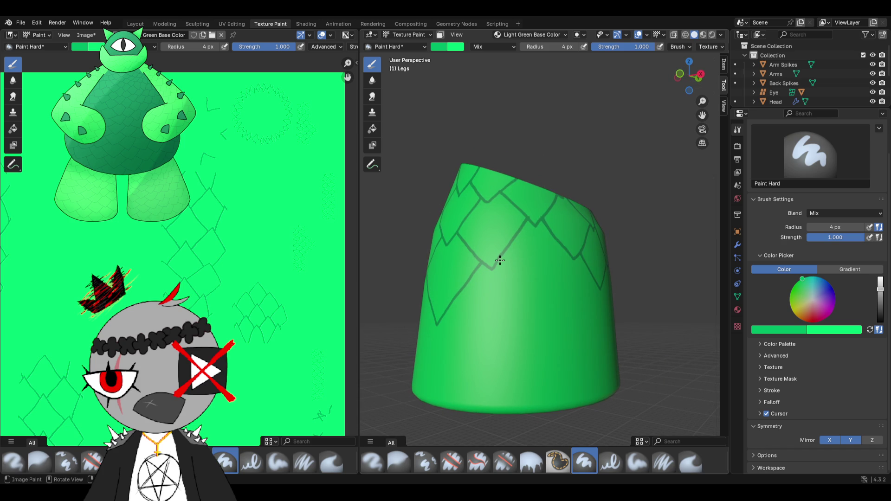
pyautogui.moveTo(518, 290); pyautogui.dragTo(536, 328)
pyautogui.moveTo(536, 327); pyautogui.dragTo(525, 274, button='middle')
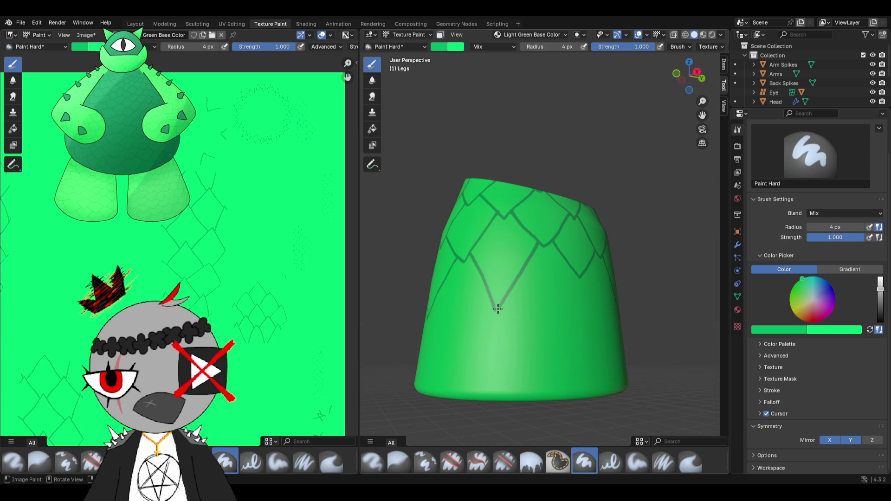
pyautogui.moveTo(548, 264); pyautogui.dragTo(485, 298, button='middle')
pyautogui.moveTo(535, 281); pyautogui.dragTo(537, 277, button='middle')
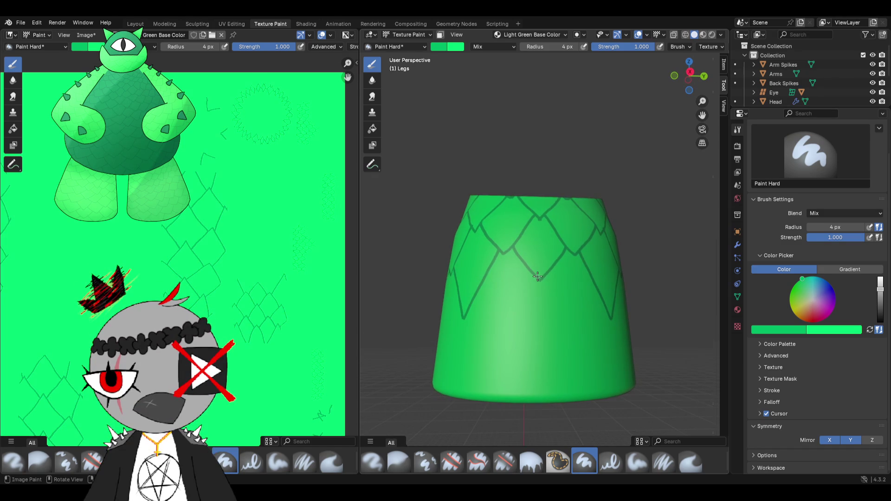
pyautogui.moveTo(569, 334); pyautogui.dragTo(545, 325, button='middle')
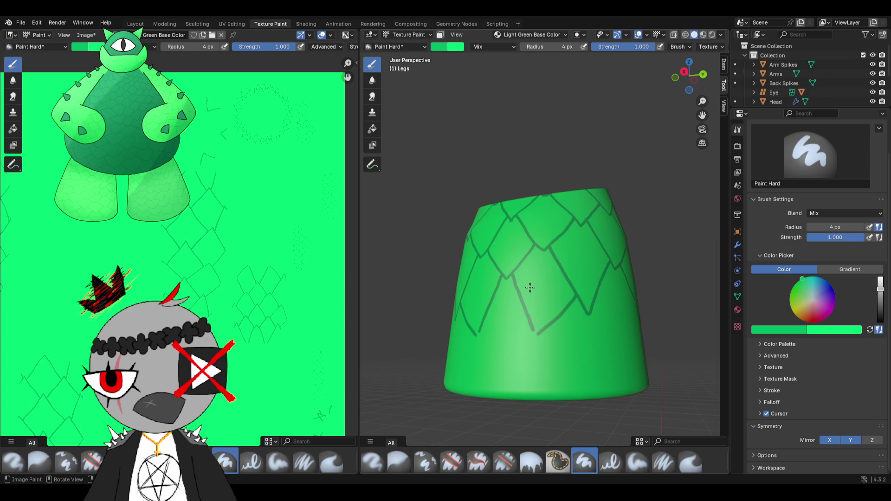
pyautogui.hotkey('ctrl', 'z')
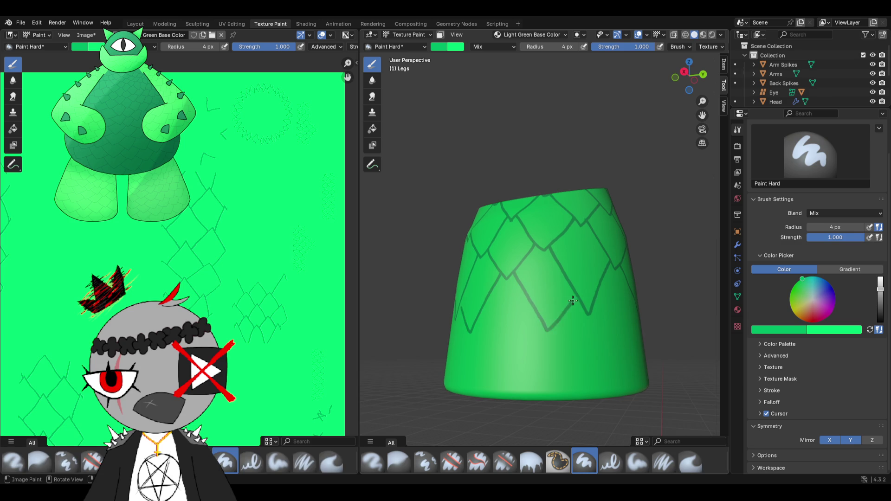
# - Finish the lowest scale lines near the leg's bottom rim and review the result
pyautogui.moveTo(577, 294); pyautogui.dragTo(532, 294, button='middle')
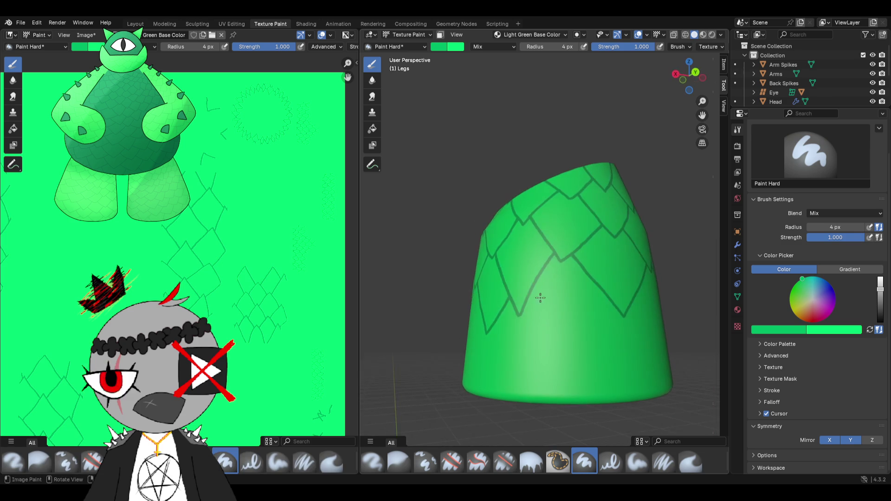
pyautogui.moveTo(570, 350); pyautogui.dragTo(578, 342)
pyautogui.moveTo(573, 325); pyautogui.dragTo(516, 291, button='middle')
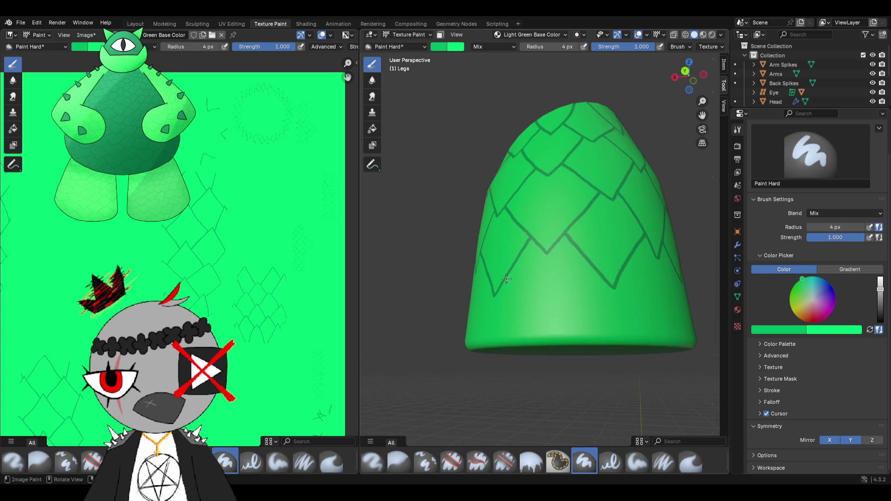
pyautogui.moveTo(557, 306); pyautogui.dragTo(556, 265, button='middle')
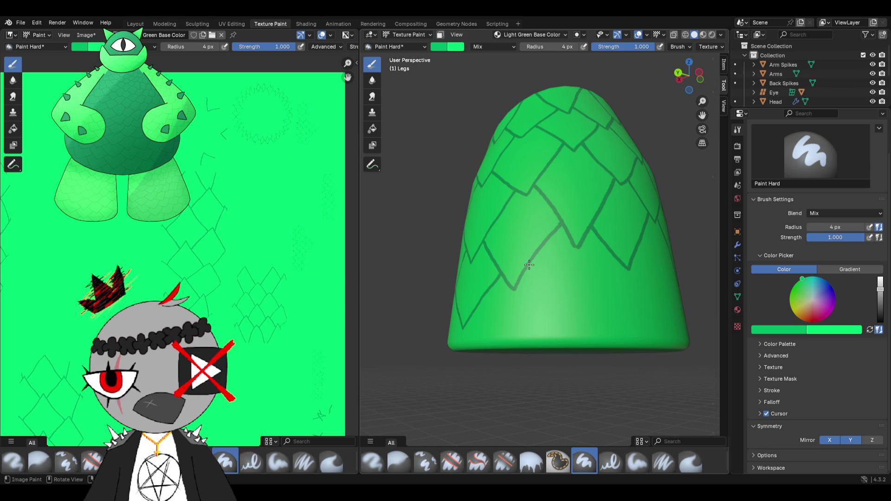
pyautogui.moveTo(559, 297); pyautogui.dragTo(575, 321)
pyautogui.moveTo(595, 290)
pyautogui.mouseDown(button='middle')
pyautogui.moveTo(541, 292)
pyautogui.moveTo(518, 272)
pyautogui.mouseUp(button='middle')
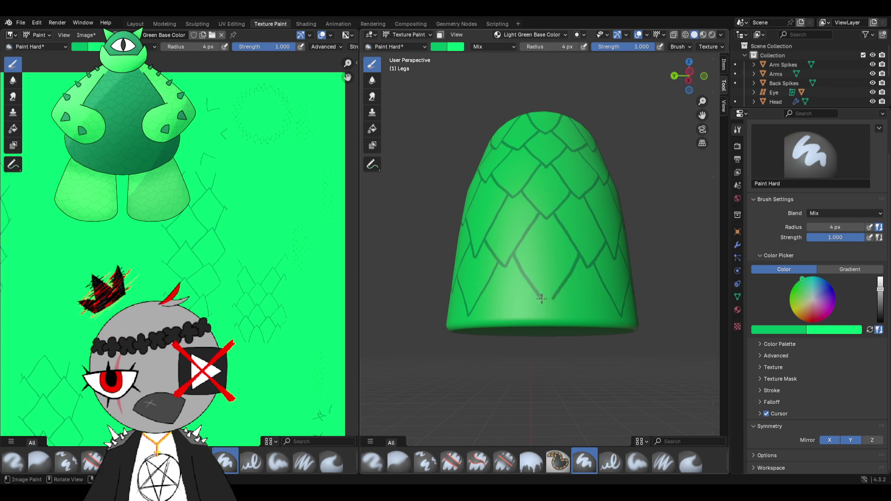
pyautogui.moveTo(577, 237)
pyautogui.mouseDown(button='middle')
pyautogui.moveTo(481, 281)
pyautogui.moveTo(528, 258)
pyautogui.mouseUp(button='middle')
pyautogui.scroll(-3, 479, 281)
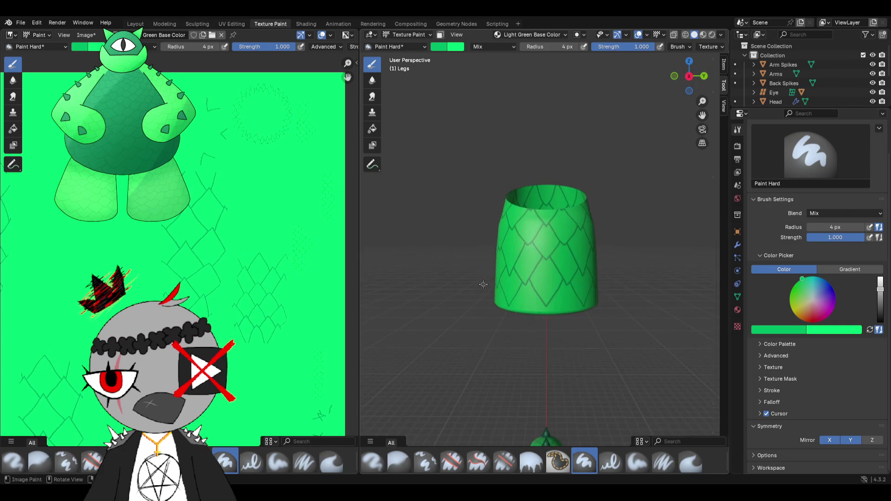
pyautogui.scroll(2, 528, 258)
pyautogui.scroll(2, 529, 259)
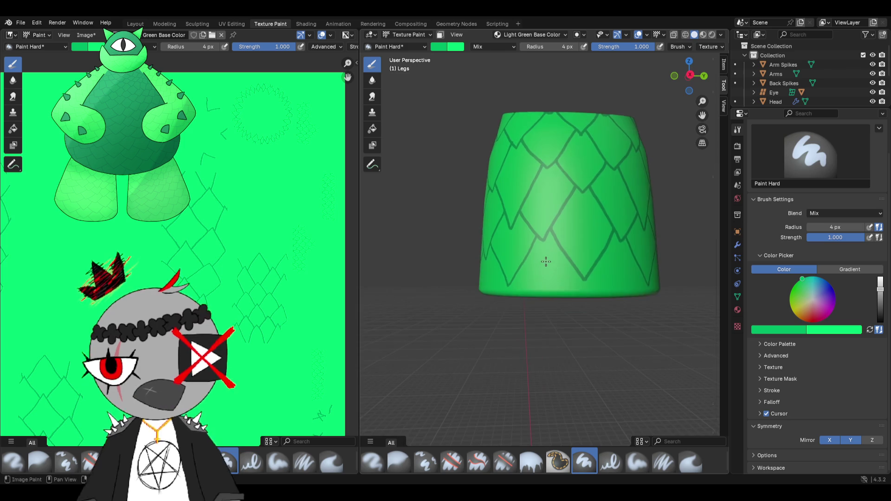
# - Inspect the fully scaled leg from several angles and return to the Layout workspace
pyautogui.moveTo(529, 258)
pyautogui.mouseDown(button='middle')
pyautogui.moveTo(531, 268)
pyautogui.moveTo(515, 274)
pyautogui.moveTo(578, 278)
pyautogui.moveTo(585, 269)
pyautogui.mouseUp(button='middle')
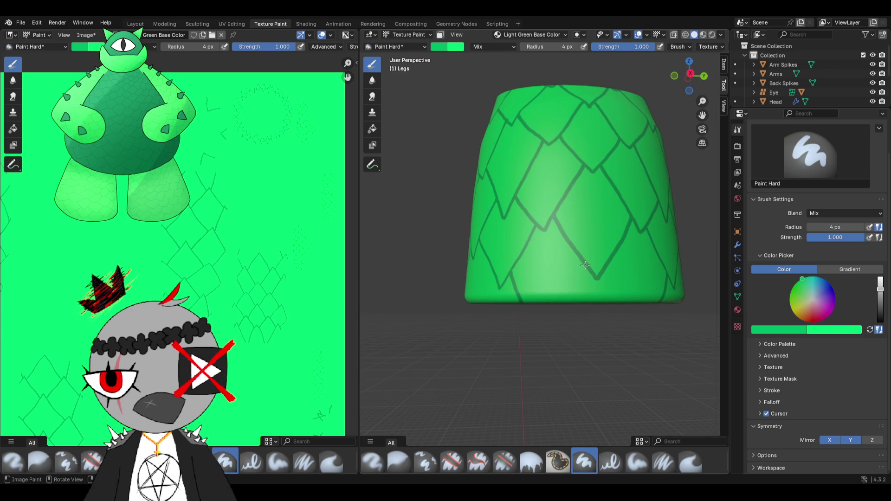
pyautogui.moveTo(568, 303); pyautogui.dragTo(578, 279, button='middle')
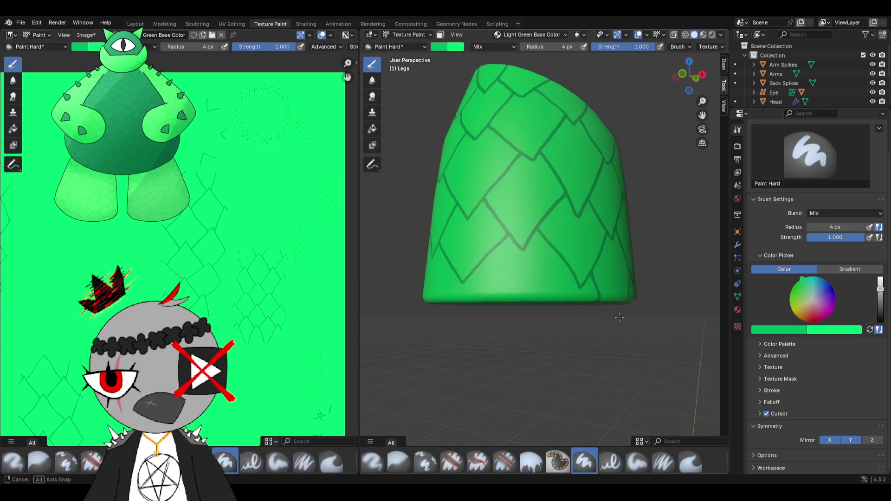
pyautogui.moveTo(553, 311)
pyautogui.mouseDown(button='middle')
pyautogui.moveTo(522, 286)
pyautogui.moveTo(527, 308)
pyautogui.moveTo(550, 256)
pyautogui.moveTo(515, 209)
pyautogui.mouseUp(button='middle')
pyautogui.scroll(-3, 529, 230)
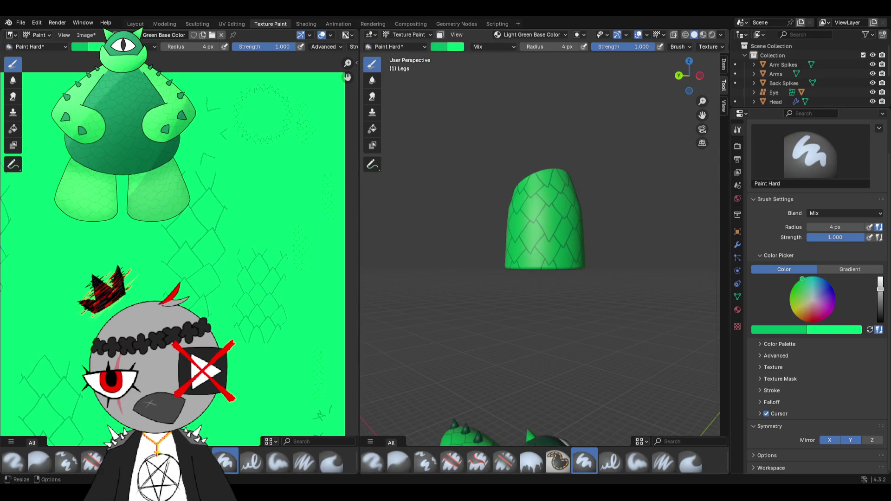
pyautogui.click(134, 24)
pyautogui.scroll(-2, 420, 150)
pyautogui.scroll(-2, 420, 207)
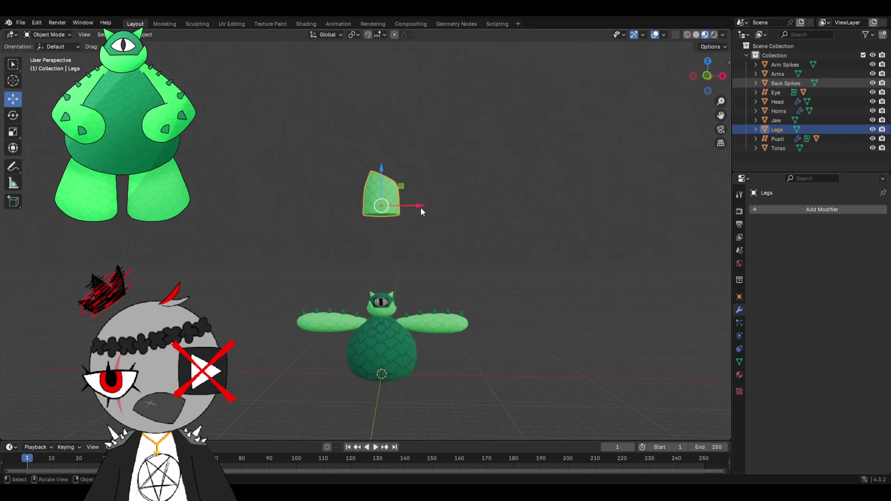
pyautogui.scroll(4, 393, 146)
# - Lower the Legs object beneath the torso, Set Origin on it, and slide it sideways
pyautogui.moveTo(394, 143); pyautogui.dragTo(393, 370)
pyautogui.moveTo(394, 369)
pyautogui.mouseDown(button='middle')
pyautogui.moveTo(518, 150)
pyautogui.moveTo(516, 101)
pyautogui.mouseUp(button='middle')
pyautogui.moveTo(455, 49); pyautogui.dragTo(451, 223)
pyautogui.rightClick(451, 223)
pyautogui.moveTo(392, 224)
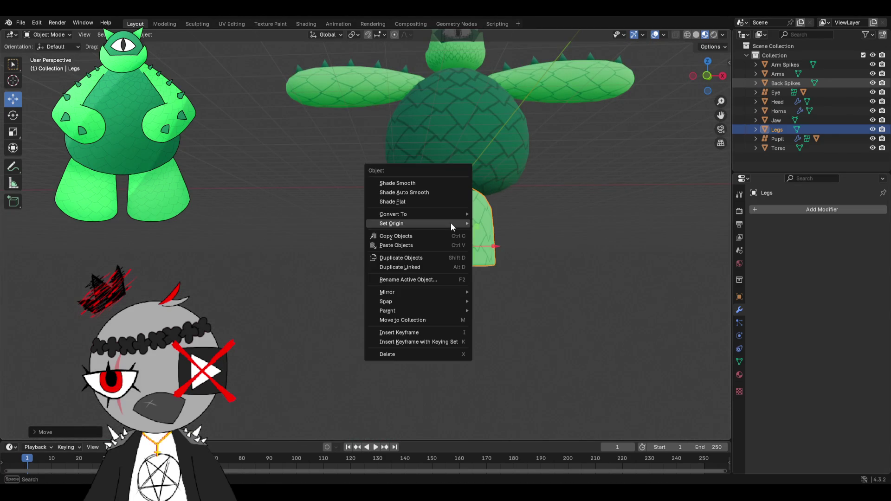
pyautogui.click(501, 243)
pyautogui.scroll(2, 505, 252)
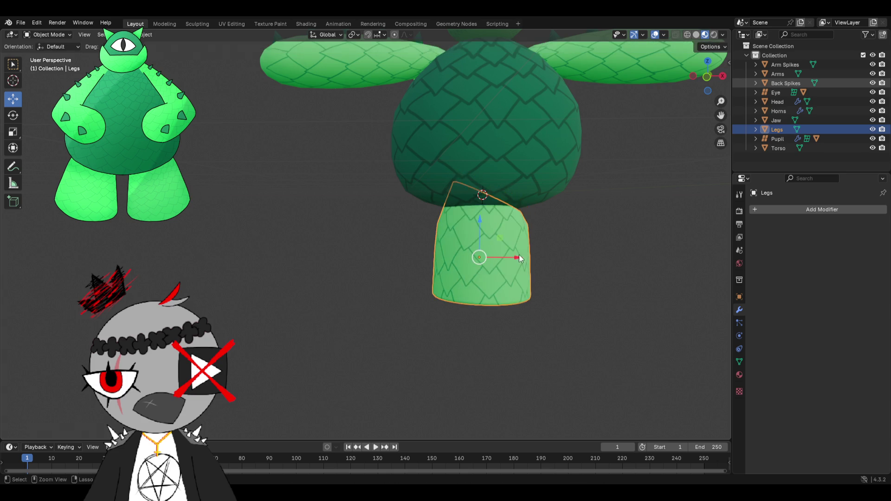
pyautogui.moveTo(519, 256); pyautogui.dragTo(444, 257)
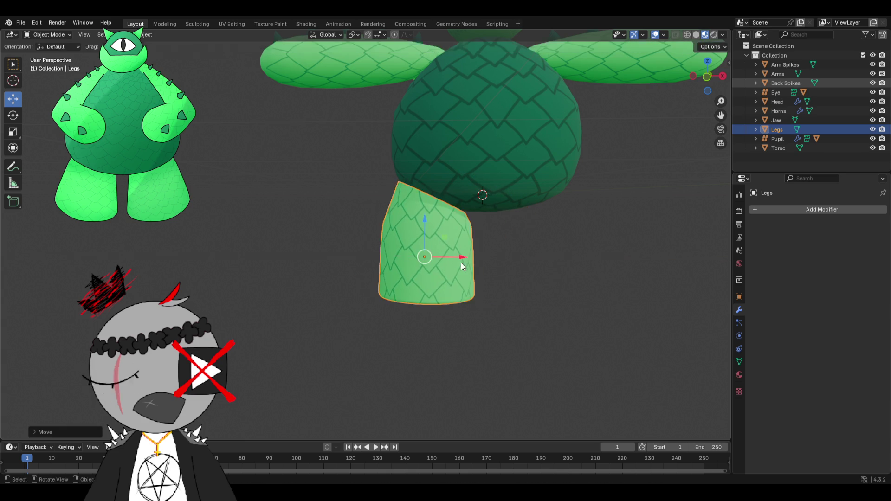
# - Add a Mirror modifier to Legs with Torso as the mirror object
pyautogui.click(774, 210)
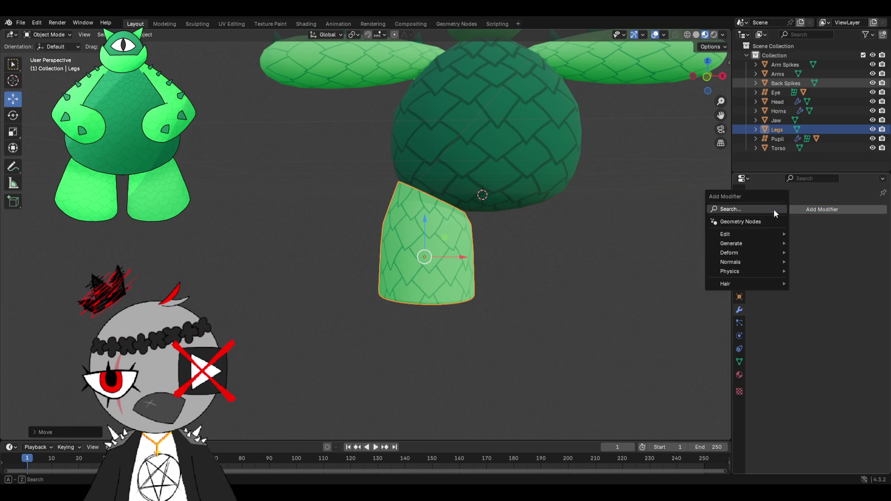
pyautogui.click(749, 207)
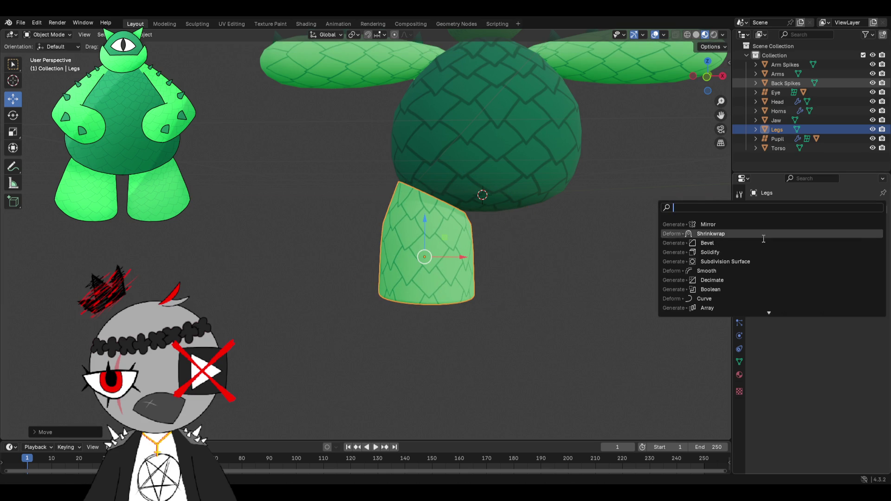
pyautogui.click(717, 224)
pyautogui.click(869, 274)
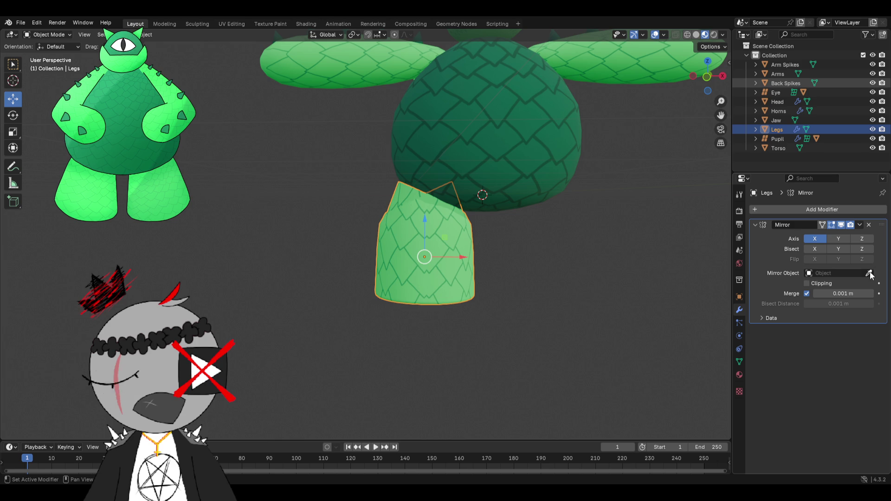
pyautogui.click(533, 178)
# - Nudge the mirrored leg pair along X and Z into place beneath the body
pyautogui.moveTo(536, 177); pyautogui.dragTo(452, 243, button='middle')
pyautogui.scroll(3, 451, 244)
pyautogui.press('g')
pyautogui.press('x')
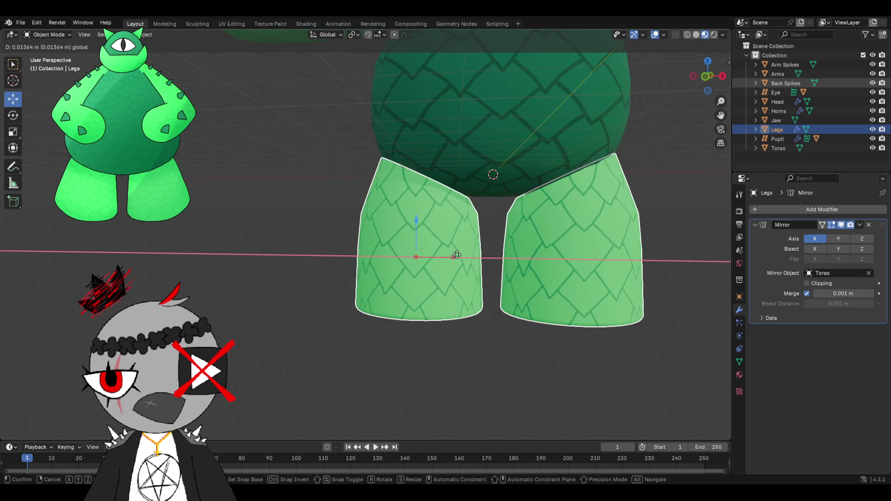
pyautogui.click(425, 238)
pyautogui.press('g')
pyautogui.press('z')
pyautogui.click(418, 216)
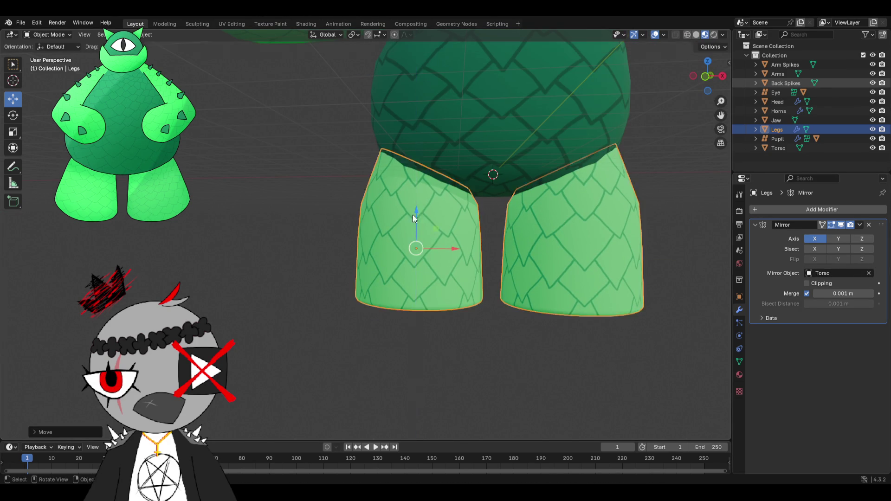
pyautogui.click(277, 189)
pyautogui.scroll(-2, 286, 183)
pyautogui.scroll(-2, 298, 179)
pyautogui.scroll(-2, 307, 183)
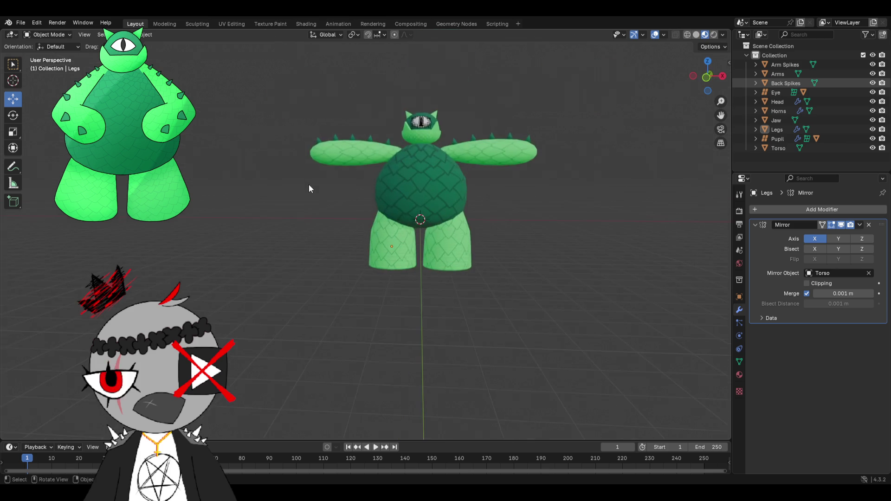
pyautogui.scroll(1, 318, 150)
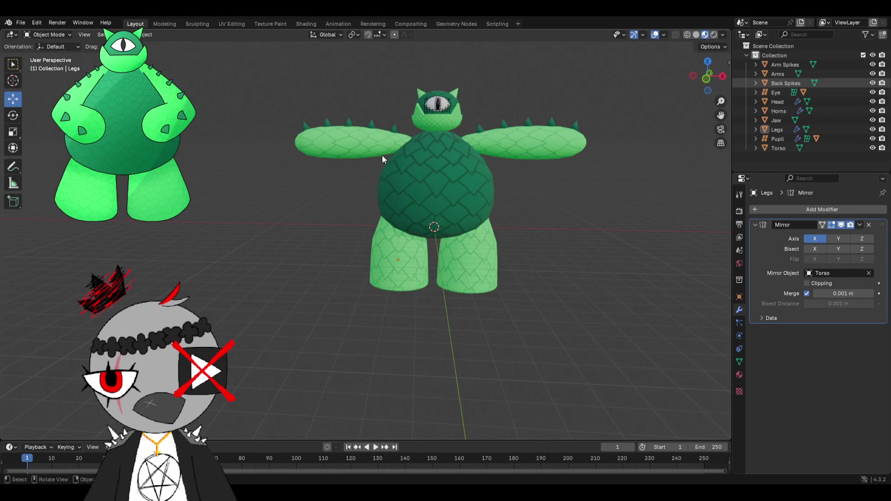
pyautogui.scroll(2, 379, 167)
pyautogui.scroll(-2, 329, 178)
pyautogui.moveTo(326, 181)
pyautogui.mouseDown(button='middle')
pyautogui.moveTo(500, 171)
pyautogui.moveTo(420, 152)
pyautogui.moveTo(410, 165)
pyautogui.moveTo(374, 177)
pyautogui.moveTo(228, 188)
pyautogui.mouseUp(button='middle')
pyautogui.moveTo(286, 138)
pyautogui.mouseDown(button='middle')
pyautogui.moveTo(372, 235)
pyautogui.moveTo(355, 227)
pyautogui.moveTo(320, 240)
pyautogui.moveTo(286, 231)
pyautogui.moveTo(365, 235)
pyautogui.moveTo(426, 207)
pyautogui.moveTo(411, 200)
pyautogui.moveTo(480, 167)
pyautogui.moveTo(442, 184)
pyautogui.moveTo(475, 189)
pyautogui.moveTo(487, 204)
pyautogui.moveTo(480, 194)
pyautogui.moveTo(475, 211)
pyautogui.mouseUp(button='middle')
pyautogui.scroll(3, 372, 235)
pyautogui.scroll(2, 342, 235)
pyautogui.scroll(2, 388, 234)
pyautogui.scroll(-4, 361, 236)
pyautogui.scroll(-1, 480, 168)
pyautogui.scroll(-2, 480, 168)
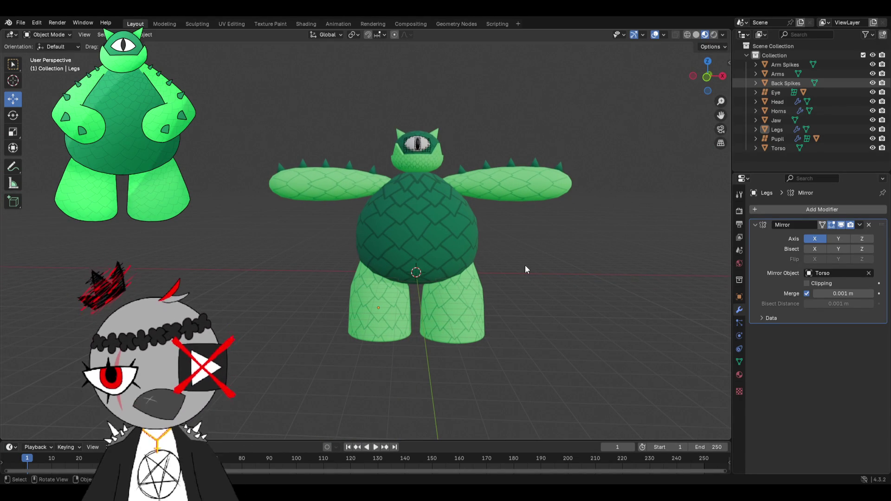
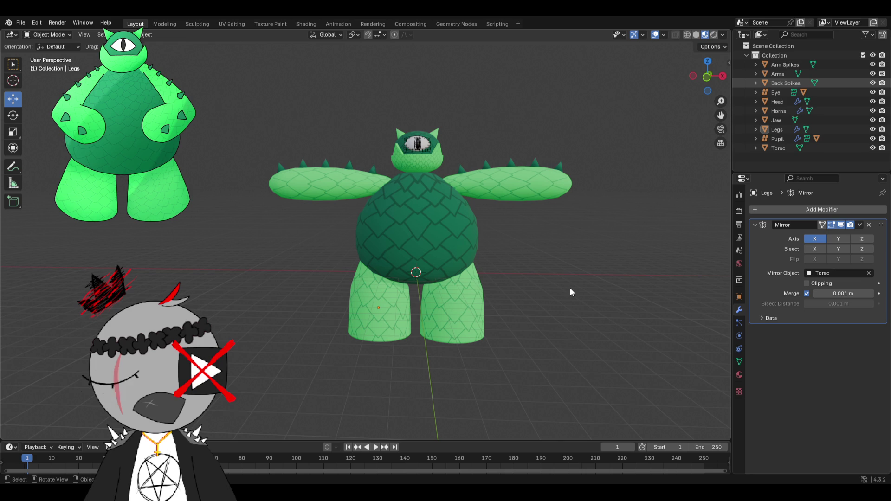
# - Apply the Legs' Mirror modifier so both legs become permanent geometry
pyautogui.click(863, 225)
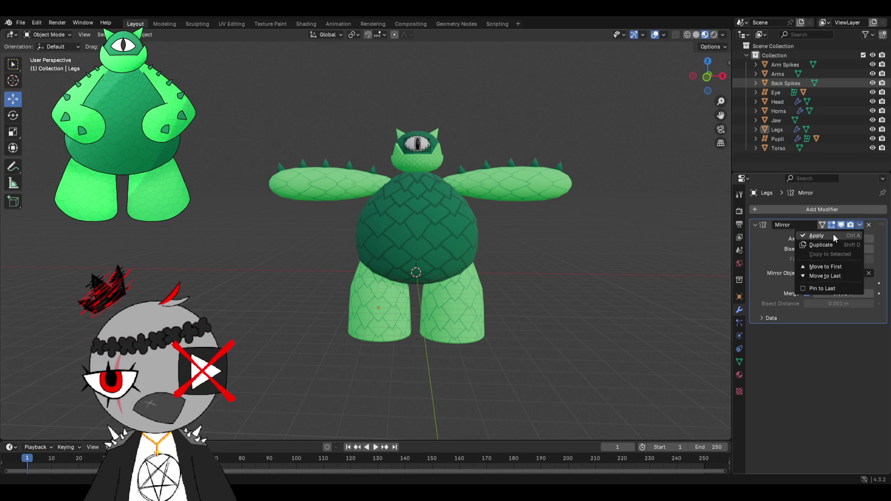
pyautogui.click(811, 234)
pyautogui.click(400, 302)
pyautogui.moveTo(399, 302)
pyautogui.mouseDown(button='middle')
pyautogui.moveTo(406, 284)
pyautogui.moveTo(386, 290)
pyautogui.mouseUp(button='middle')
# - Deselect the legs and select the Back Spikes object for work
pyautogui.click(509, 279)
pyautogui.moveTo(509, 278); pyautogui.dragTo(483, 280, button='middle')
pyautogui.scroll(-3, 479, 279)
pyautogui.moveTo(395, 227)
pyautogui.mouseDown(button='middle')
pyautogui.moveTo(425, 227)
pyautogui.moveTo(219, 228)
pyautogui.moveTo(464, 212)
pyautogui.mouseUp(button='middle')
pyautogui.scroll(3, 230, 232)
pyautogui.click(264, 218)
pyautogui.scroll(1, 464, 213)
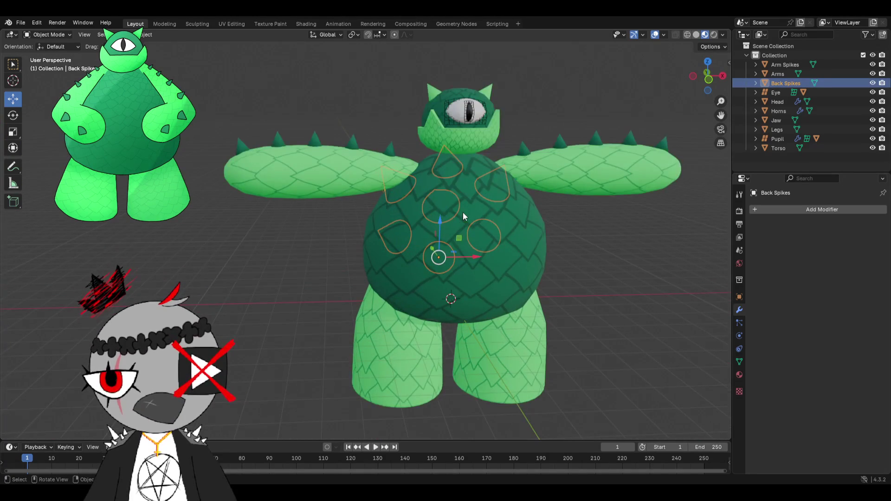
# - Remove the back spikes' material slot and assign the Light Green material instead
pyautogui.click(739, 374)
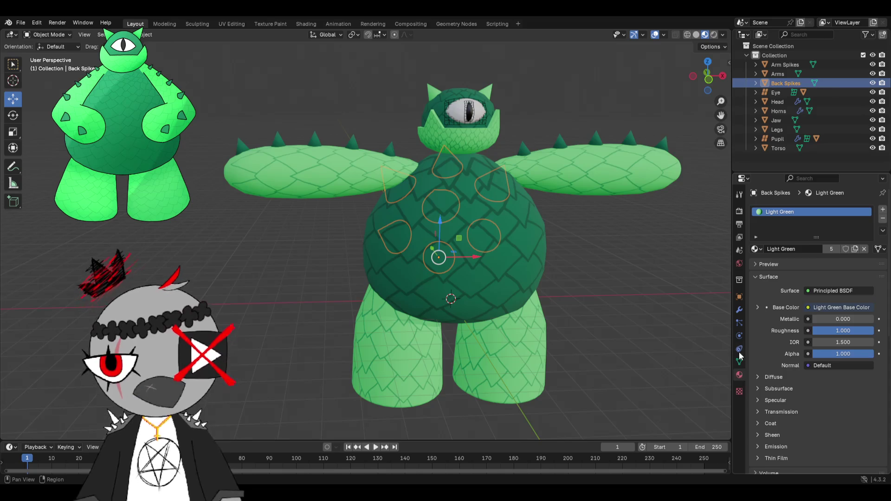
pyautogui.click(883, 218)
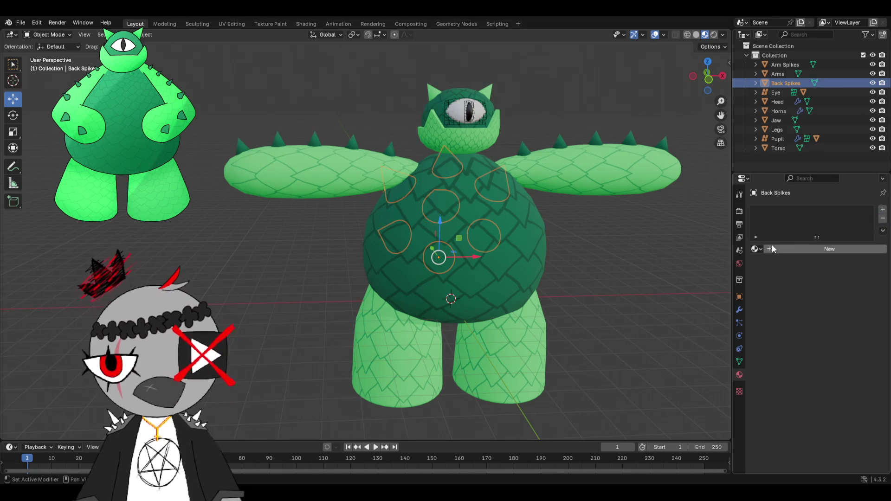
pyautogui.click(755, 249)
pyautogui.click(755, 249)
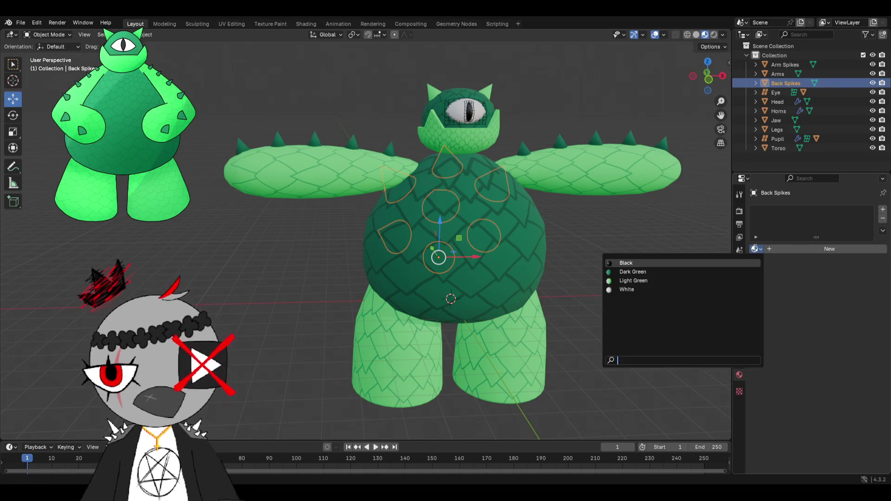
pyautogui.click(634, 281)
pyautogui.moveTo(637, 284)
pyautogui.mouseDown(button='middle')
pyautogui.moveTo(622, 261)
pyautogui.moveTo(467, 187)
pyautogui.mouseUp(button='middle')
pyautogui.moveTo(402, 149)
pyautogui.mouseDown(button='middle')
pyautogui.moveTo(390, 152)
pyautogui.moveTo(386, 140)
pyautogui.mouseUp(button='middle')
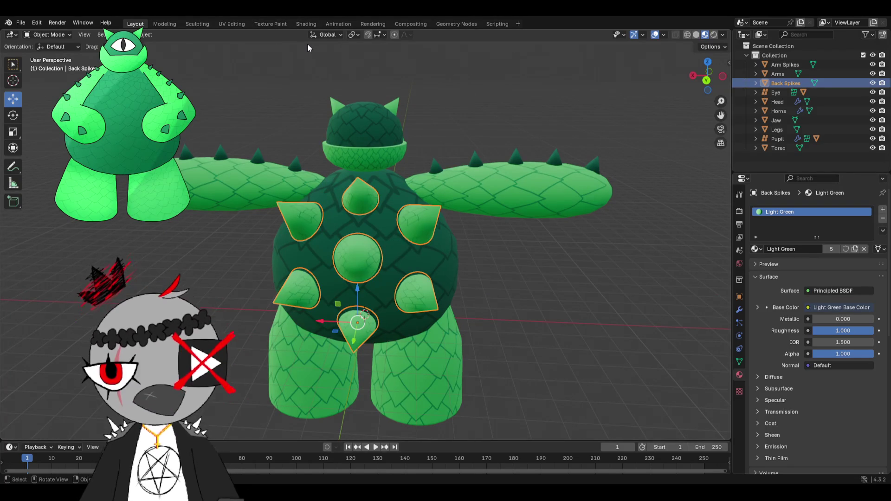
# - Bring the back spikes into the UV Editing workspace in edit mode
pyautogui.click(242, 23)
pyautogui.moveTo(518, 266); pyautogui.dragTo(613, 268, button='middle')
pyautogui.scroll(3, 613, 268)
pyautogui.click(133, 23)
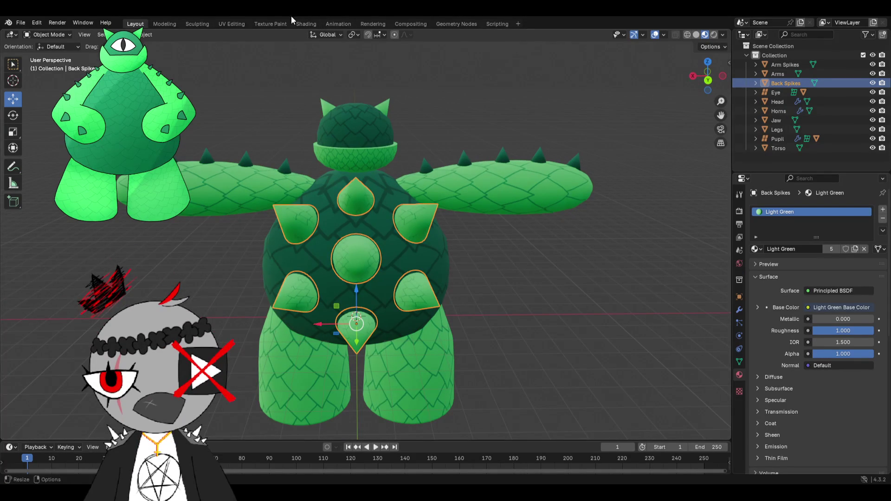
pyautogui.click(230, 23)
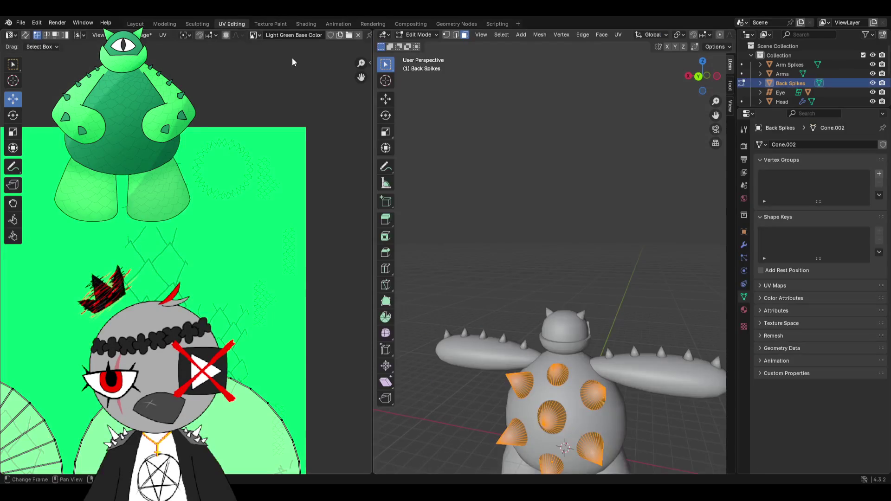
# - Scale the back spikes' UV islands down into a tiny cluster on the texture
pyautogui.moveTo(563, 262); pyautogui.dragTo(515, 158, button='middle')
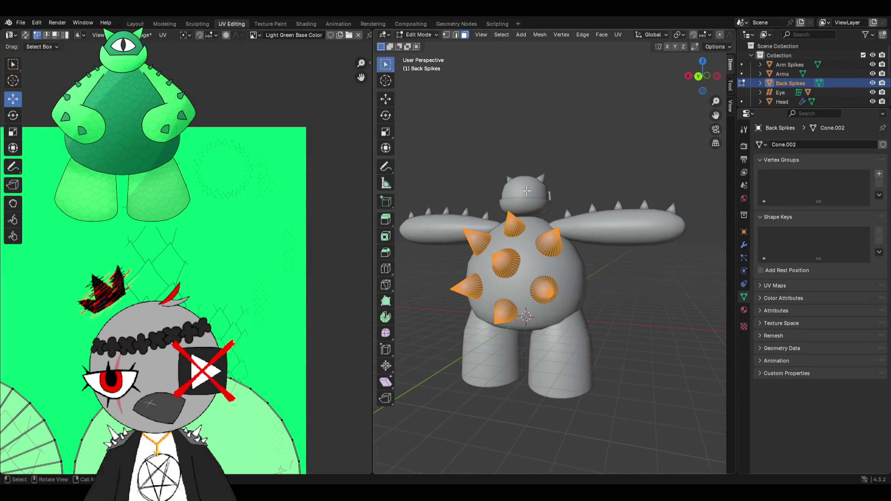
pyautogui.scroll(-2, 293, 255)
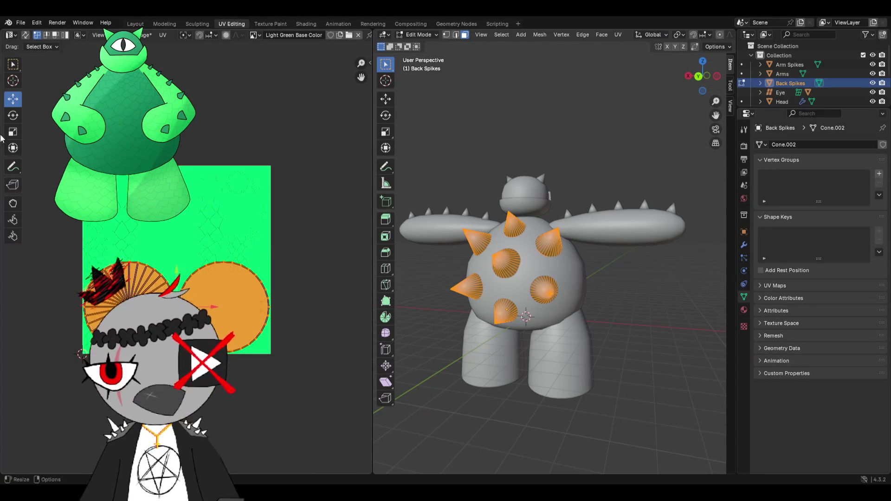
pyautogui.moveTo(203, 268); pyautogui.dragTo(273, 215, button='middle')
pyautogui.scroll(1, 273, 215)
pyautogui.moveTo(287, 210); pyautogui.dragTo(263, 242)
pyautogui.click(269, 246)
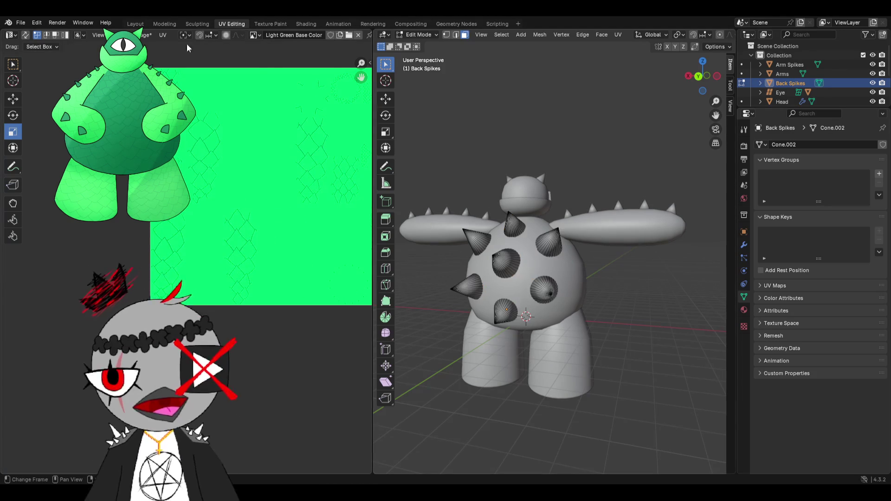
# - Select the horns and shrink all their UV islands into a tiny cluster too
pyautogui.click(134, 23)
pyautogui.moveTo(258, 96)
pyautogui.mouseDown(button='middle')
pyautogui.moveTo(336, 147)
pyautogui.moveTo(420, 142)
pyautogui.mouseUp(button='middle')
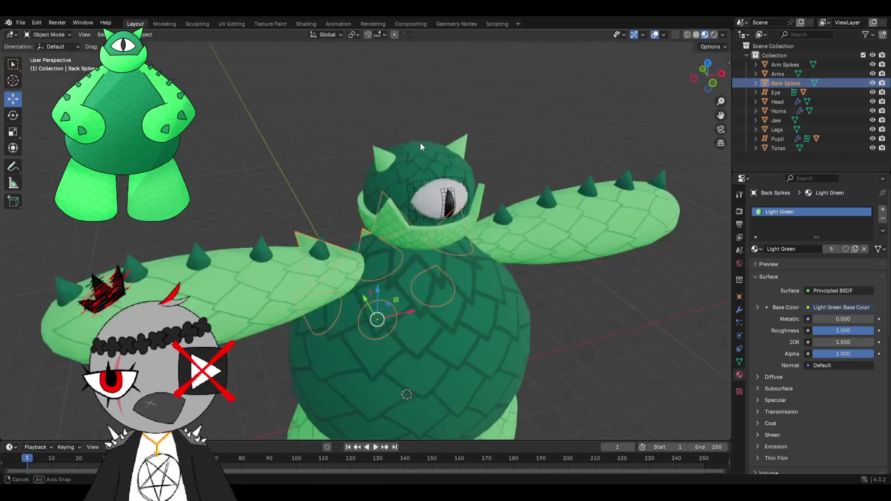
pyautogui.scroll(4, 426, 143)
pyautogui.click(439, 144)
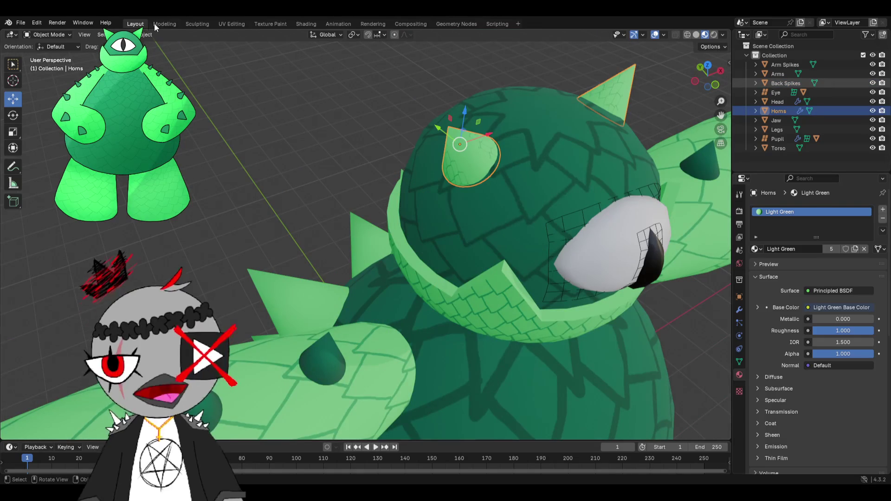
pyautogui.click(231, 23)
pyautogui.scroll(-2, 282, 216)
pyautogui.press('a')
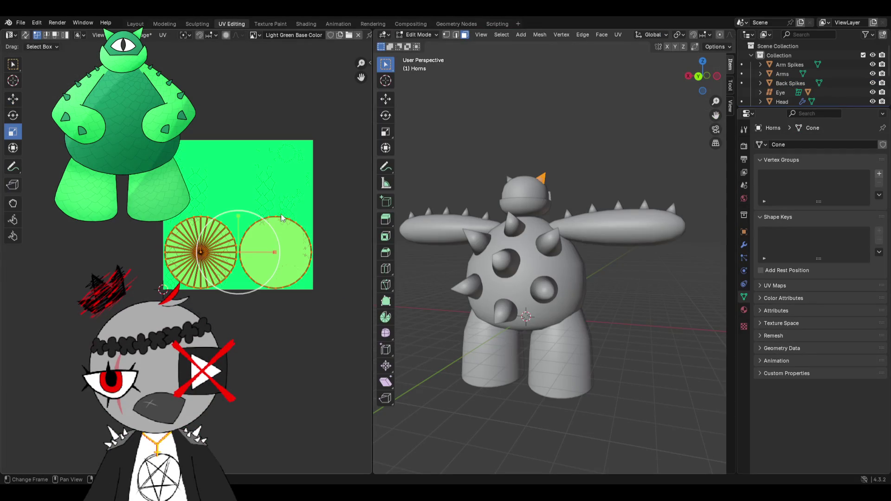
pyautogui.moveTo(268, 224)
pyautogui.mouseDown()
pyautogui.moveTo(235, 244)
pyautogui.moveTo(237, 252)
pyautogui.mouseUp()
# - Back in Layout, select the legs, arms, torso and head in turn to inspect them
pyautogui.click(134, 23)
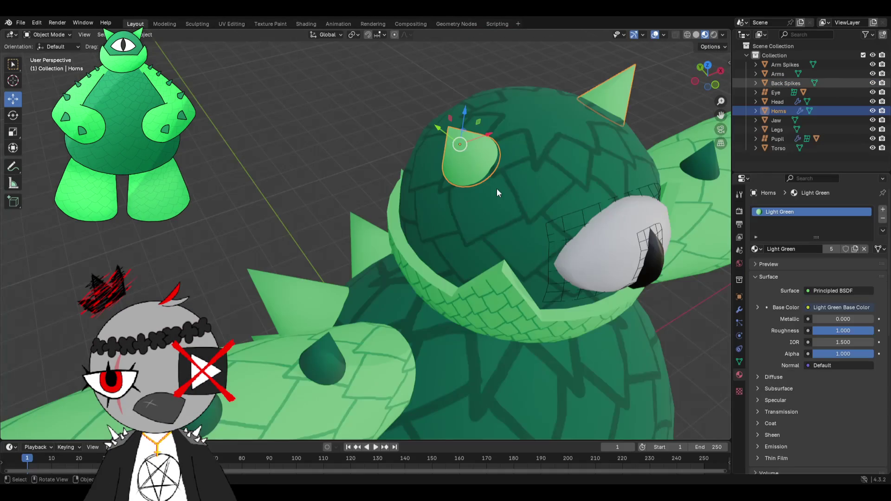
pyautogui.scroll(-3, 497, 188)
pyautogui.moveTo(487, 200)
pyautogui.mouseDown(button='middle')
pyautogui.moveTo(366, 177)
pyautogui.moveTo(403, 172)
pyautogui.mouseUp(button='middle')
pyautogui.scroll(-3, 411, 188)
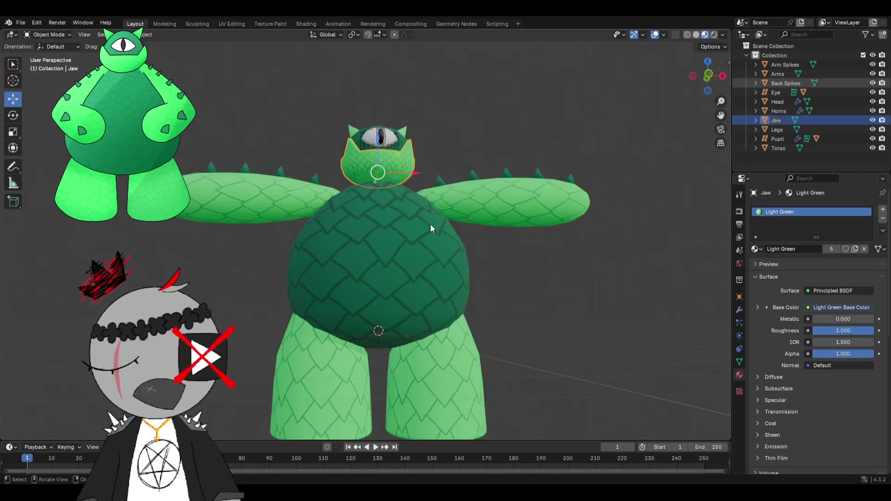
pyautogui.click(458, 341)
pyautogui.moveTo(458, 341)
pyautogui.mouseDown(button='middle')
pyautogui.moveTo(487, 283)
pyautogui.moveTo(379, 300)
pyautogui.moveTo(377, 235)
pyautogui.moveTo(407, 266)
pyautogui.mouseUp(button='middle')
pyautogui.click(377, 234)
pyautogui.moveTo(300, 205); pyautogui.dragTo(425, 205, button='middle')
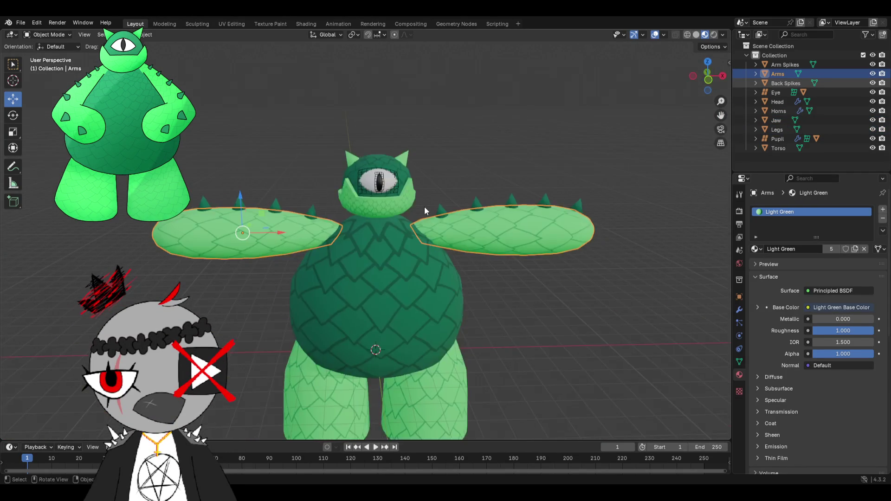
pyautogui.scroll(2, 395, 257)
pyautogui.click(395, 256)
pyautogui.moveTo(396, 257); pyautogui.dragTo(545, 263, button='middle')
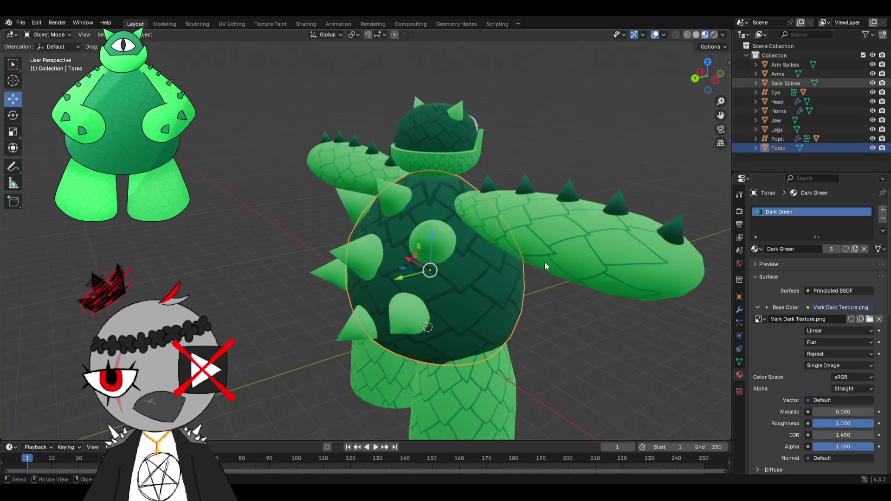
pyautogui.click(454, 145)
pyautogui.moveTo(455, 146); pyautogui.dragTo(653, 220, button='middle')
# - Browse the existing materials for the arms, showing Light Green
pyautogui.click(757, 248)
pyautogui.click(561, 219)
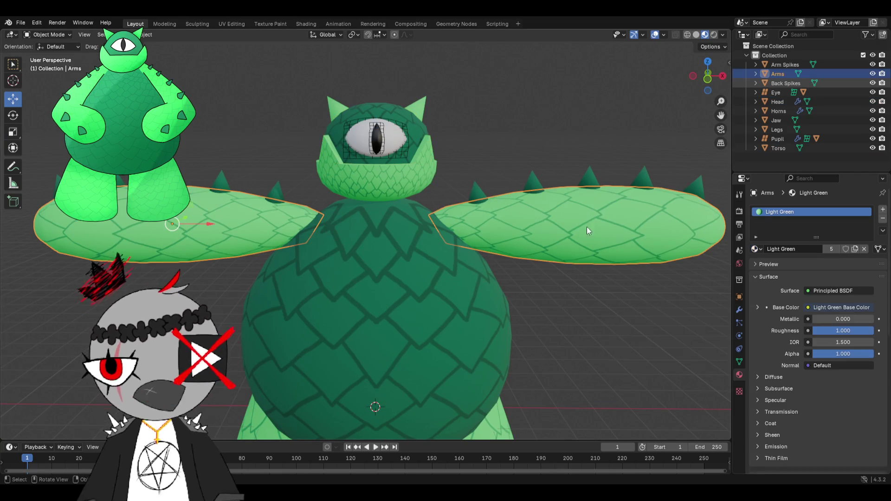
pyautogui.click(756, 249)
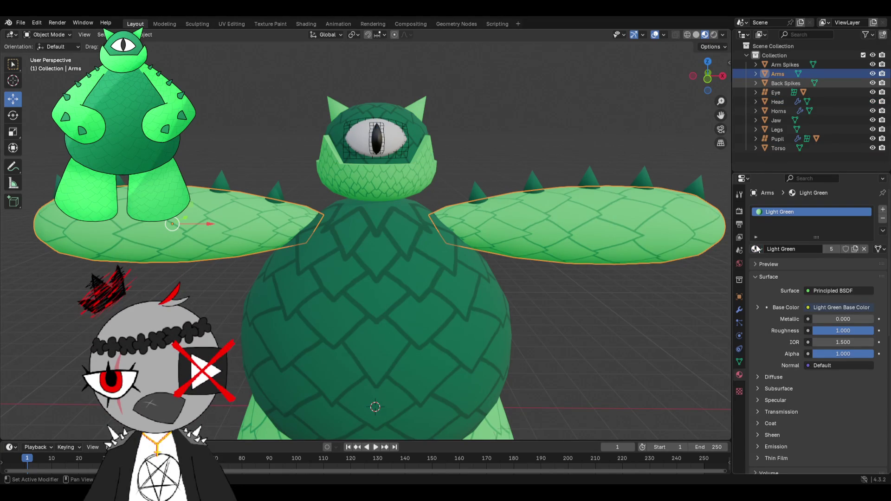
pyautogui.scroll(-2, 460, 187)
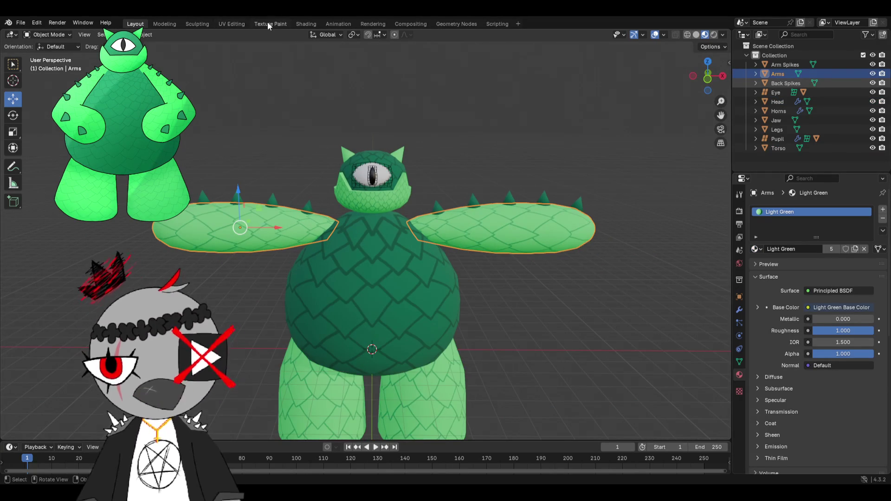
# - Save the painted texture image from the Texture Paint workspace
pyautogui.click(269, 24)
pyautogui.click(86, 35)
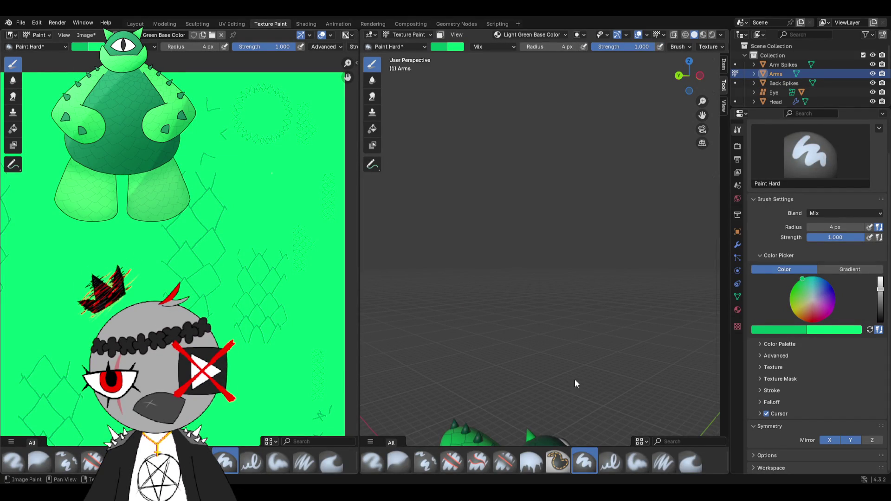
pyautogui.hotkey('ctrl', 's')
# - Return to Layout and bring the arms into UV Editing
pyautogui.click(136, 24)
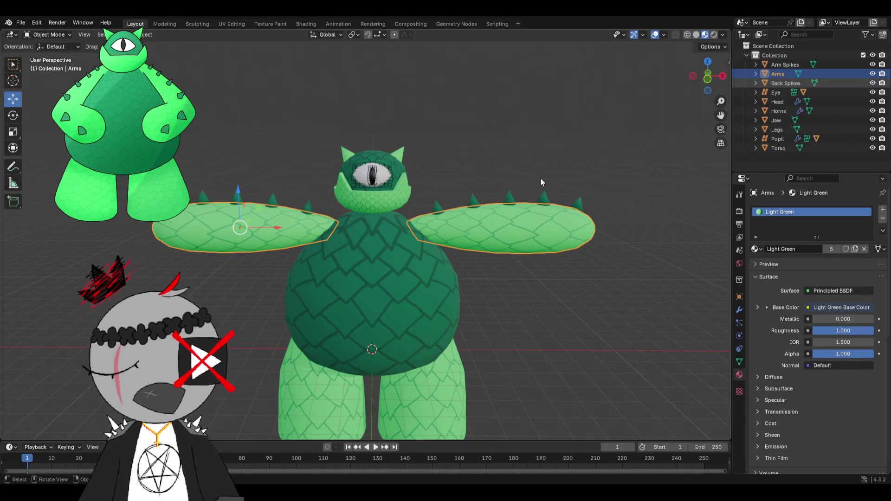
pyautogui.moveTo(516, 195); pyautogui.dragTo(504, 228, button='middle')
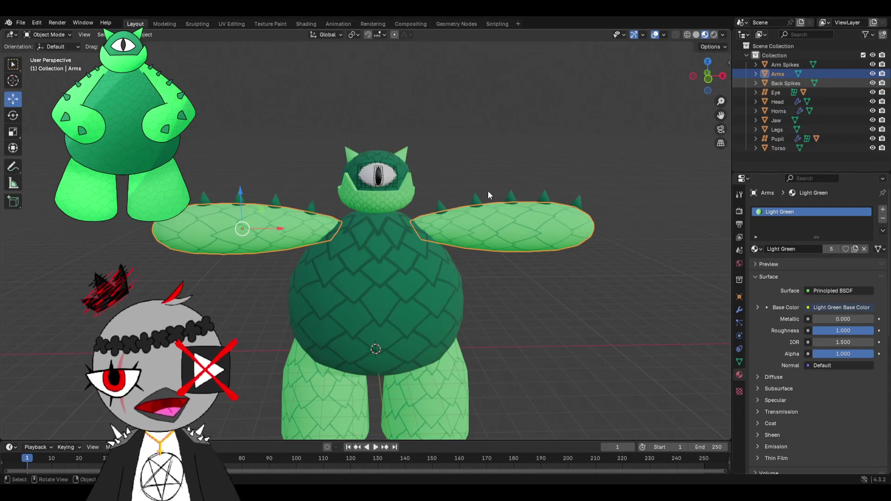
pyautogui.scroll(-1, 479, 188)
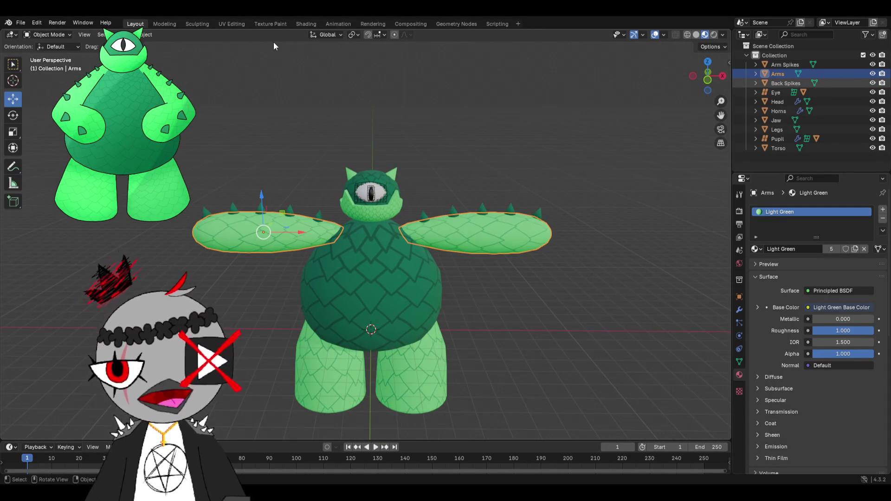
pyautogui.click(235, 25)
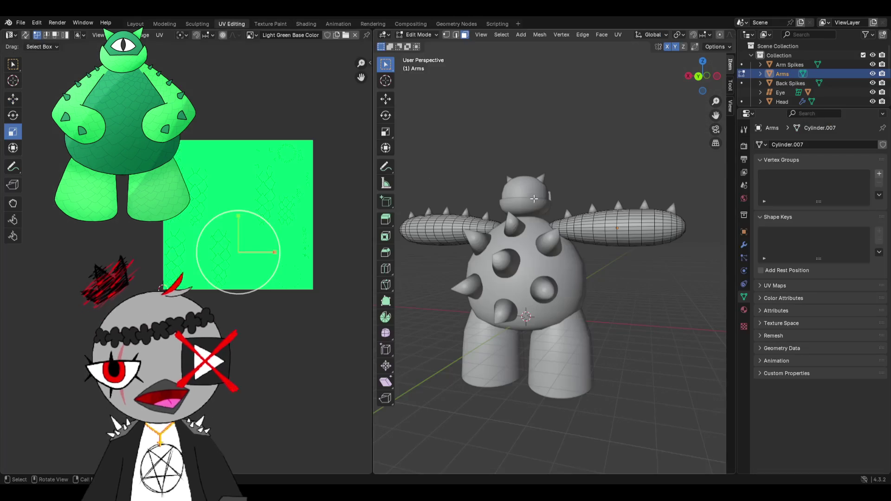
# - Select all objects, enter UV Editing and show the arms' mesh data settings
pyautogui.click(136, 24)
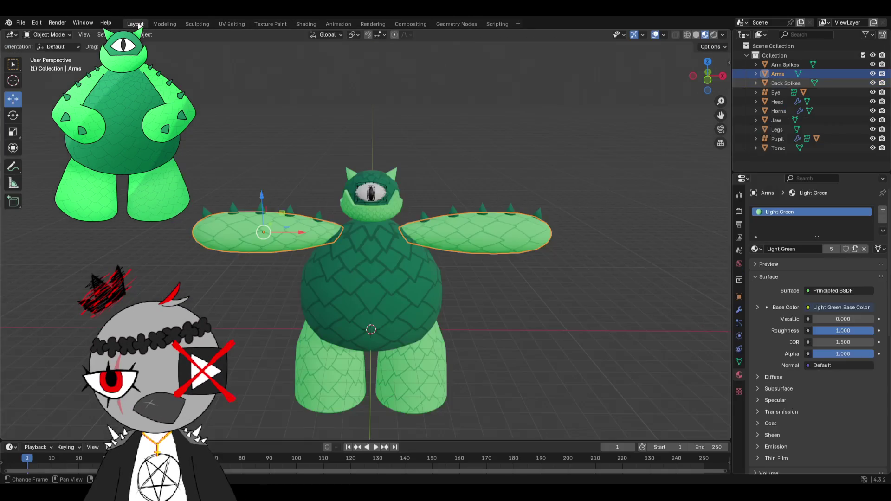
pyautogui.press('a')
pyautogui.moveTo(359, 178); pyautogui.dragTo(363, 181, button='middle')
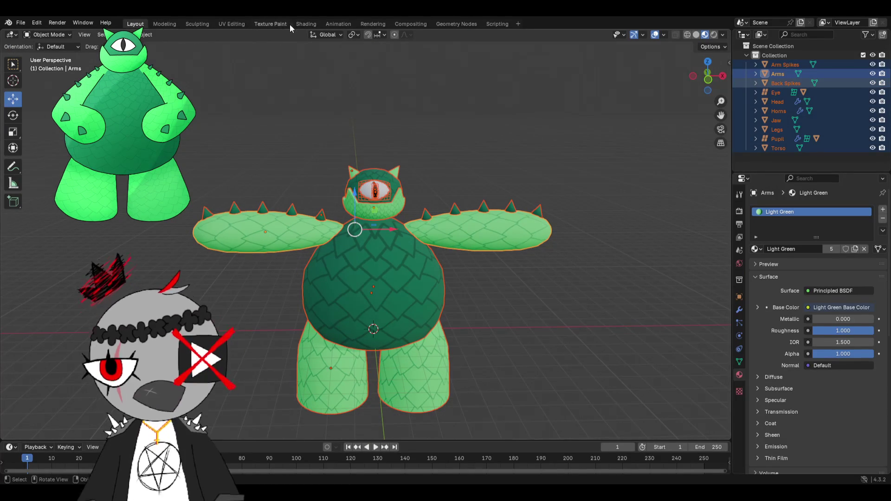
pyautogui.click(235, 24)
pyautogui.moveTo(446, 230)
pyautogui.mouseDown(button='middle')
pyautogui.moveTo(554, 227)
pyautogui.moveTo(733, 311)
pyautogui.mouseUp(button='middle')
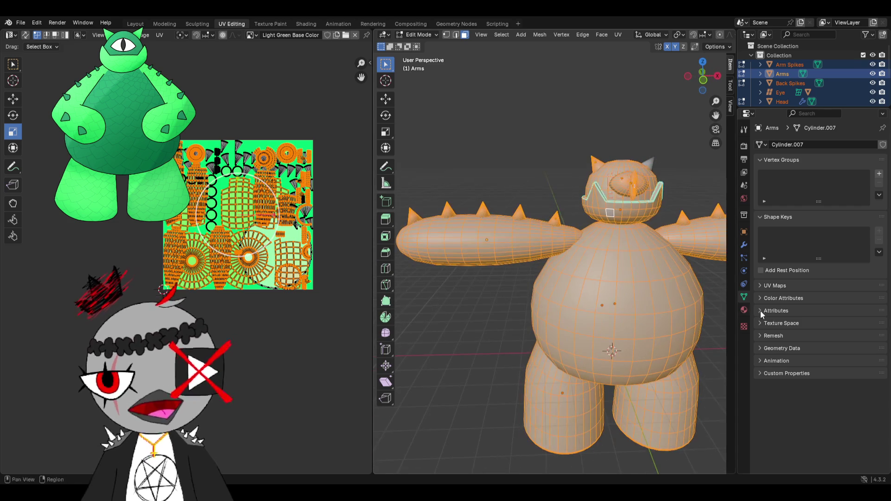
pyautogui.click(743, 310)
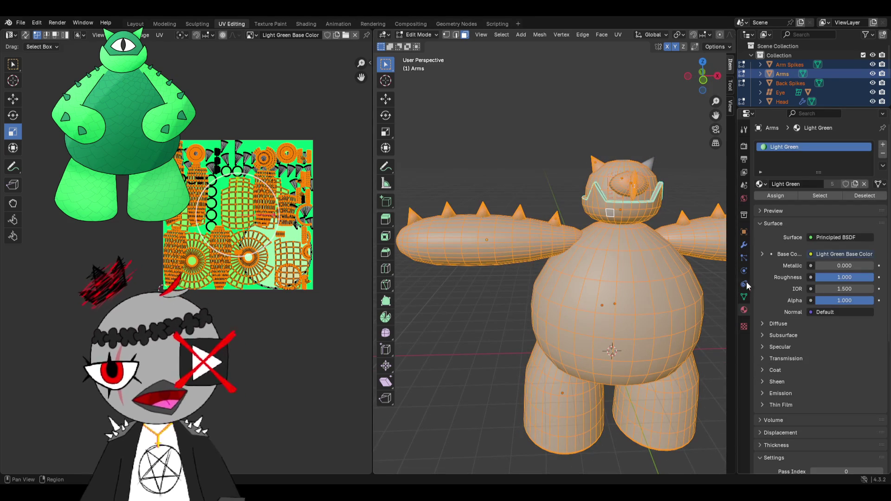
pyautogui.click(744, 297)
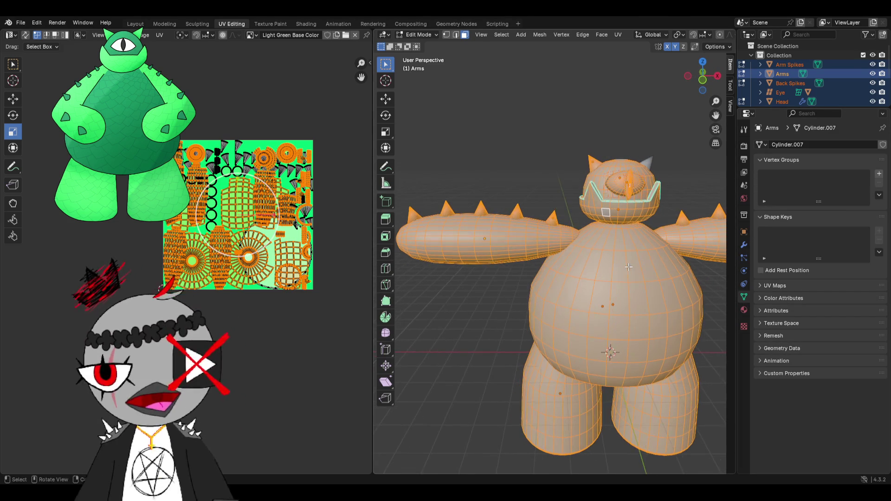
pyautogui.moveTo(696, 292); pyautogui.dragTo(683, 279, button='middle')
# - Add a second UV map to the Arms mesh and rename it Baking
pyautogui.click(763, 286)
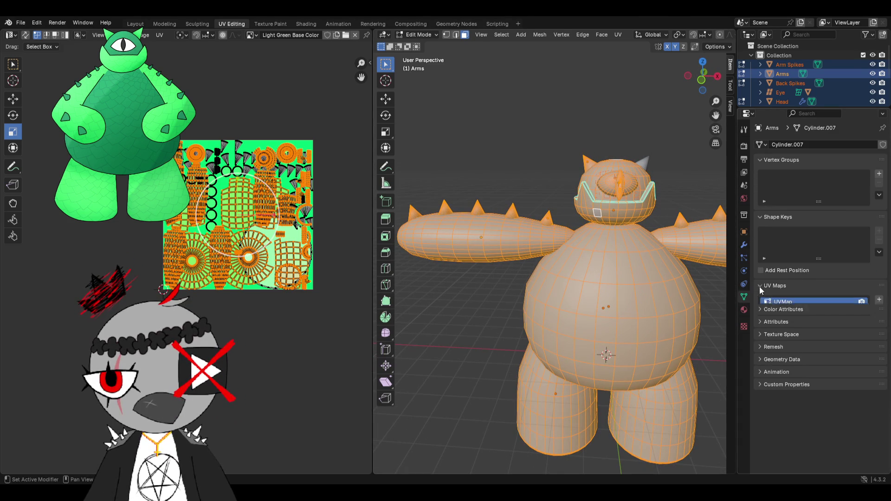
pyautogui.click(877, 302)
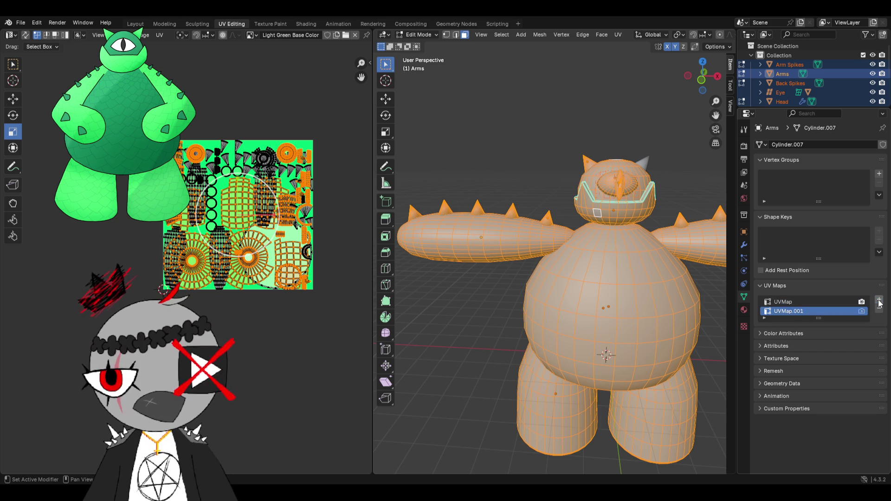
pyautogui.doubleClick(801, 311)
pyautogui.write('B')
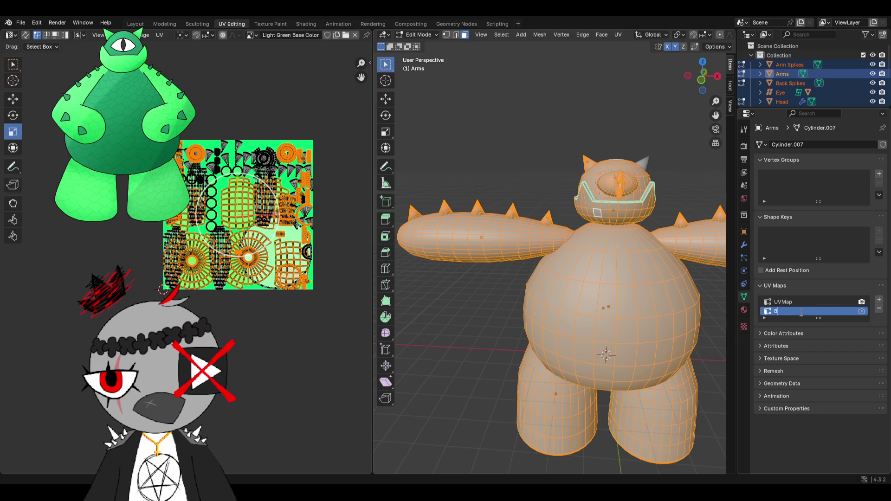
pyautogui.write('ake')
pyautogui.write('king')
# - Make Back Spikes active and return to the main Layout workspace
pyautogui.moveTo(623, 249); pyautogui.dragTo(608, 237, button='middle')
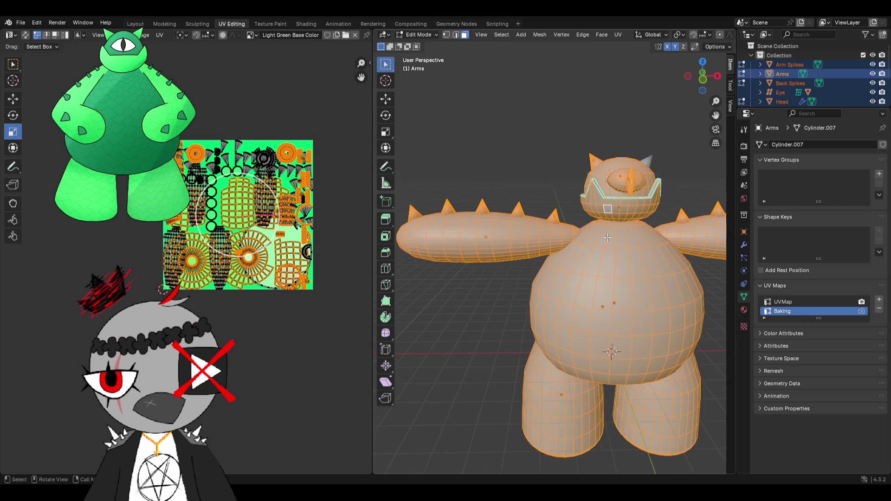
pyautogui.click(777, 65)
pyautogui.click(787, 83)
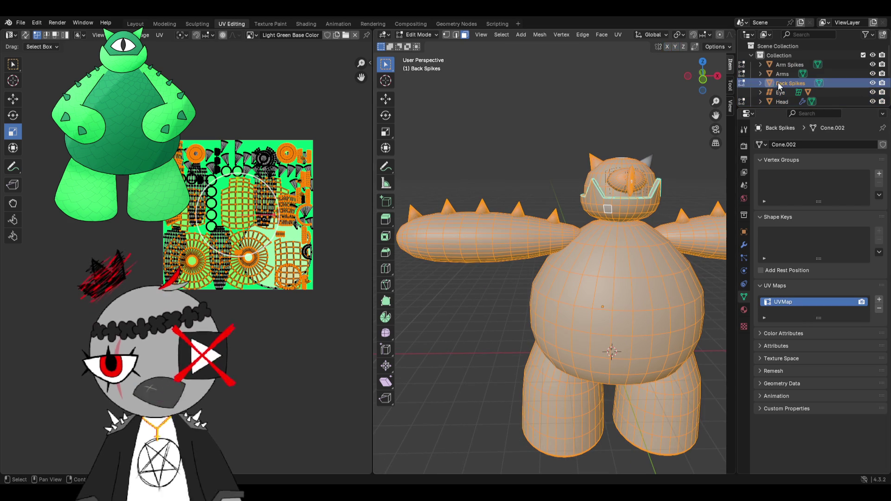
pyautogui.click(140, 25)
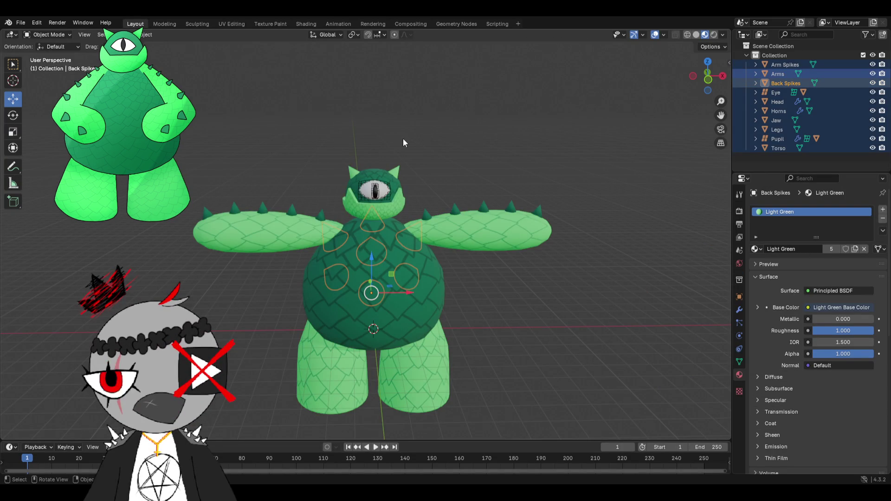
pyautogui.scroll(2, 404, 139)
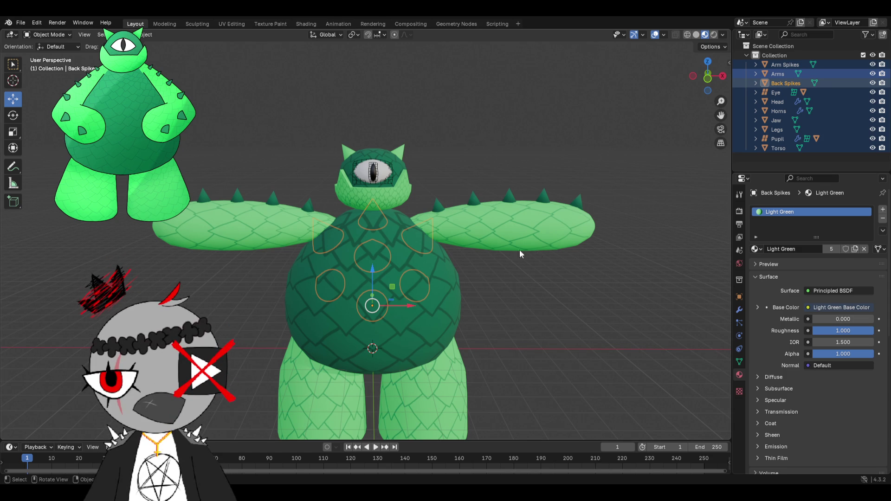
# - Try joining all objects into one, then undo the join each time
pyautogui.press('a')
pyautogui.rightClick(422, 235)
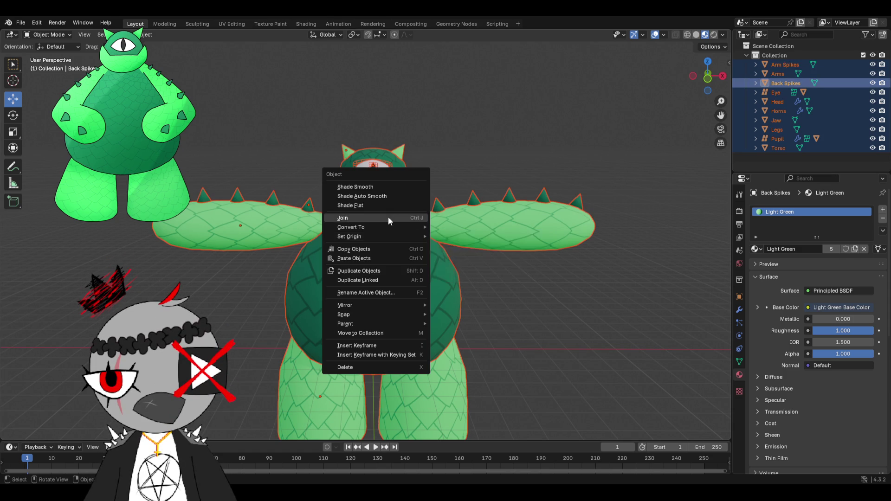
pyautogui.click(387, 216)
pyautogui.moveTo(388, 217)
pyautogui.mouseDown(button='middle')
pyautogui.moveTo(494, 220)
pyautogui.moveTo(522, 155)
pyautogui.moveTo(496, 215)
pyautogui.mouseUp(button='middle')
pyautogui.hotkey('ctrl', 'z')
pyautogui.rightClick(521, 155)
pyautogui.click(522, 155)
pyautogui.hotkey('ctrl', 'z')
# - Apply the Lattice modifier on the Pupil.001 copy and remove its Smooth by Angle modifier
pyautogui.click(330, 127)
pyautogui.moveTo(330, 127); pyautogui.dragTo(366, 144, button='middle')
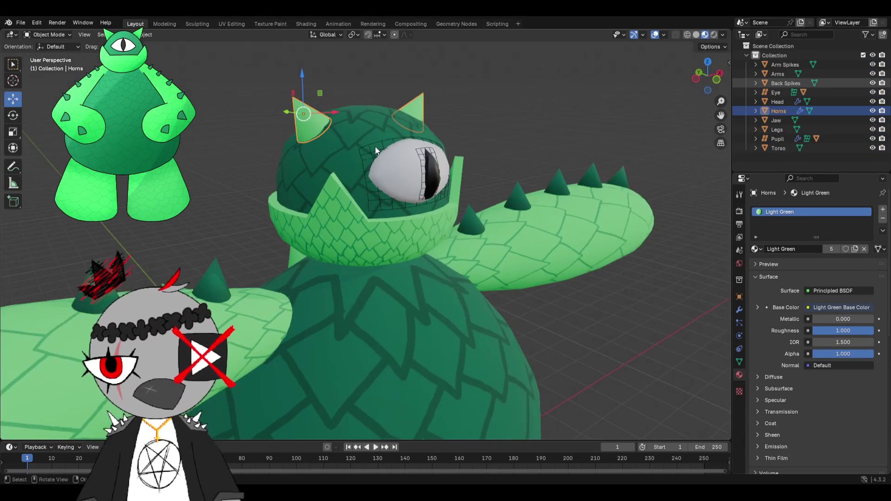
pyautogui.click(429, 170)
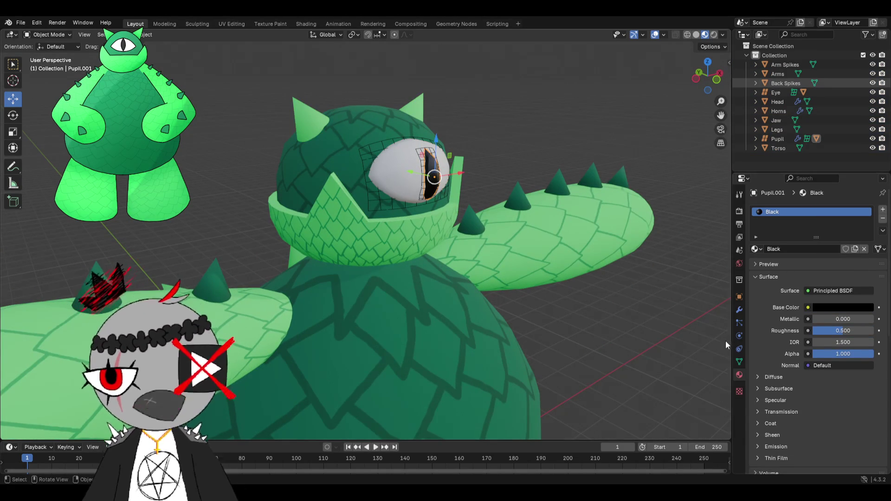
pyautogui.click(740, 361)
pyautogui.click(740, 309)
pyautogui.click(863, 226)
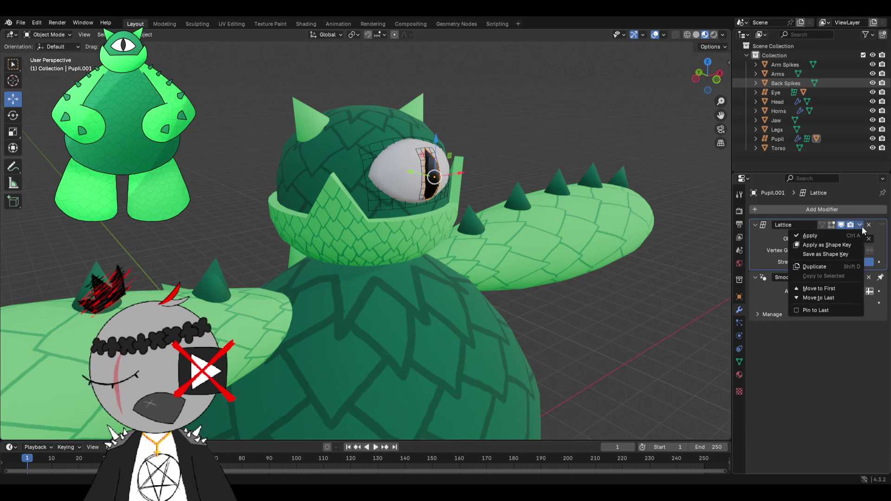
pyautogui.click(834, 235)
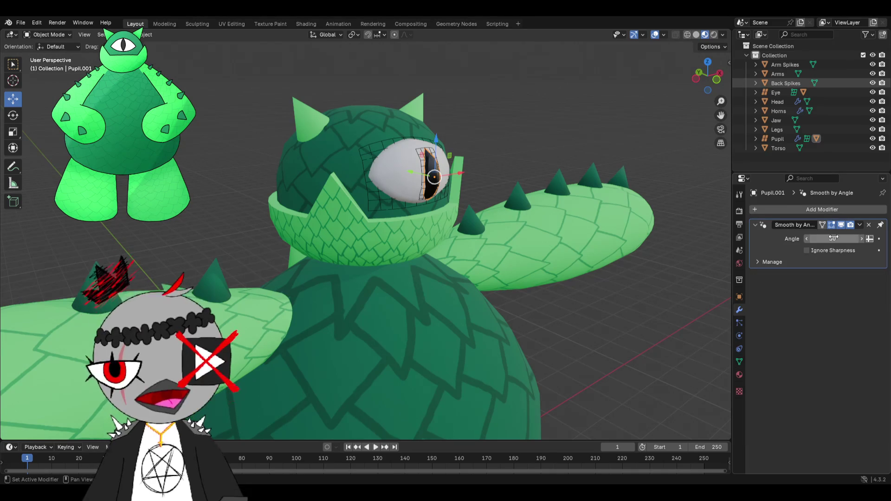
pyautogui.click(871, 224)
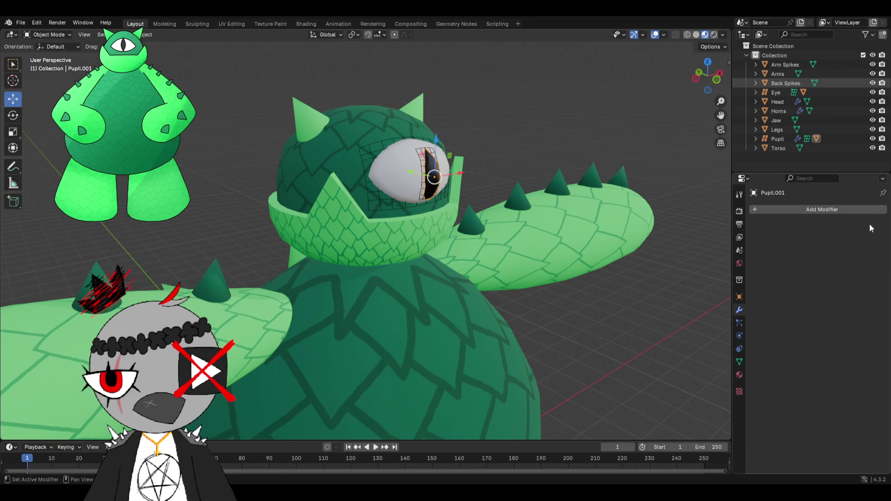
pyautogui.hotkey('ctrl', 'z')
pyautogui.scroll(2, 609, 232)
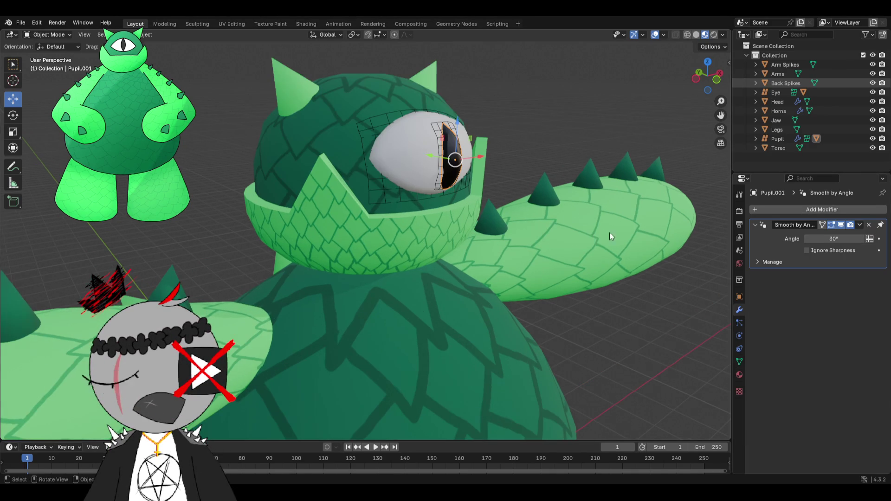
pyautogui.click(869, 224)
# - Apply the horns' Mirror modifier, remove their Smooth by Angle, and select the eye copy
pyautogui.click(307, 89)
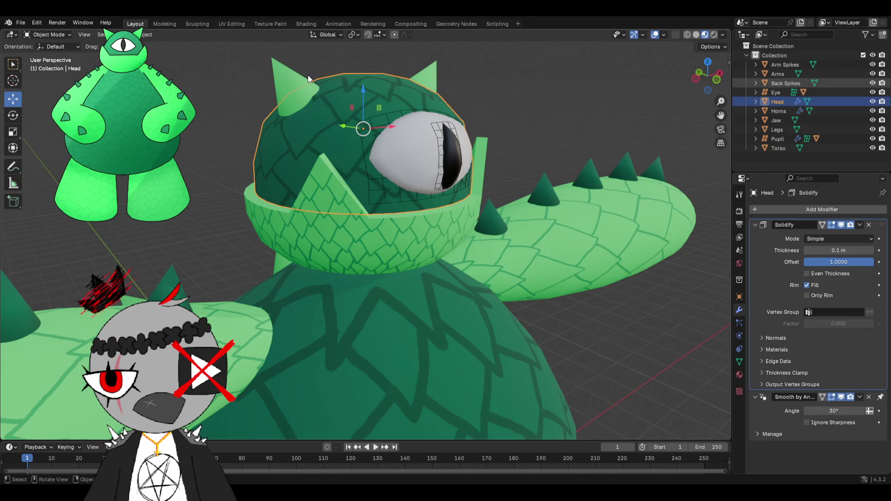
pyautogui.click(859, 225)
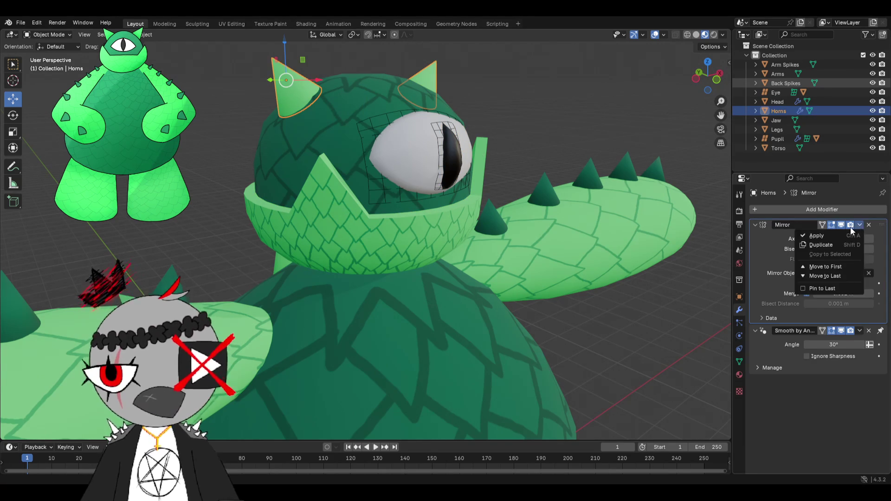
pyautogui.click(822, 236)
pyautogui.click(870, 225)
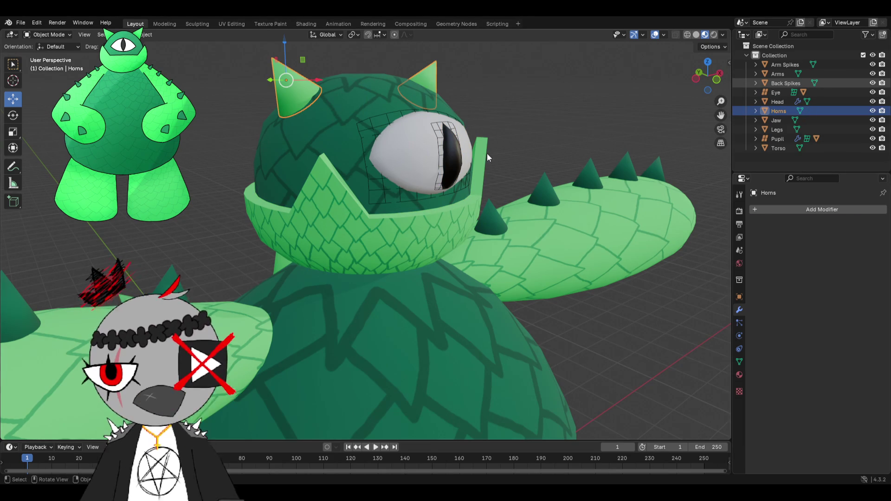
pyautogui.click(432, 159)
pyautogui.moveTo(504, 137); pyautogui.dragTo(446, 144, button='middle')
pyautogui.scroll(-2, 445, 141)
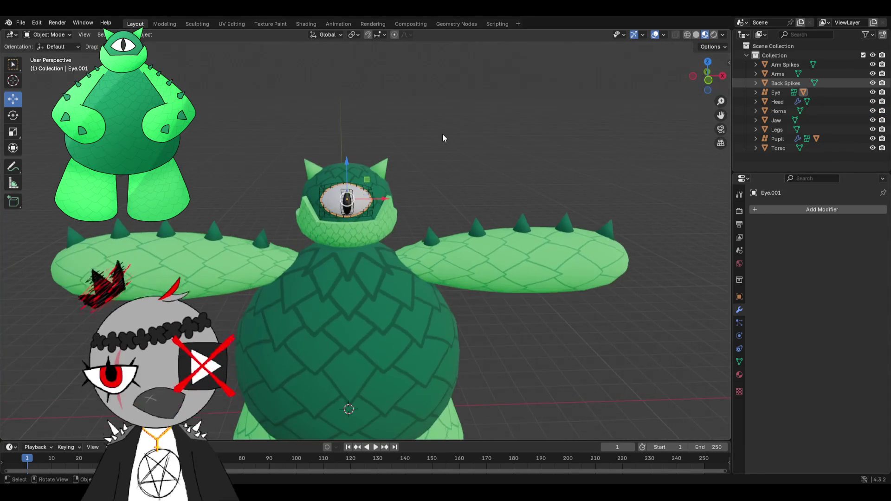
pyautogui.scroll(-2, 420, 152)
pyautogui.press('a')
pyautogui.rightClick(383, 211)
pyautogui.click(382, 211)
pyautogui.moveTo(390, 213); pyautogui.dragTo(462, 213, button='middle')
pyautogui.scroll(3, 468, 274)
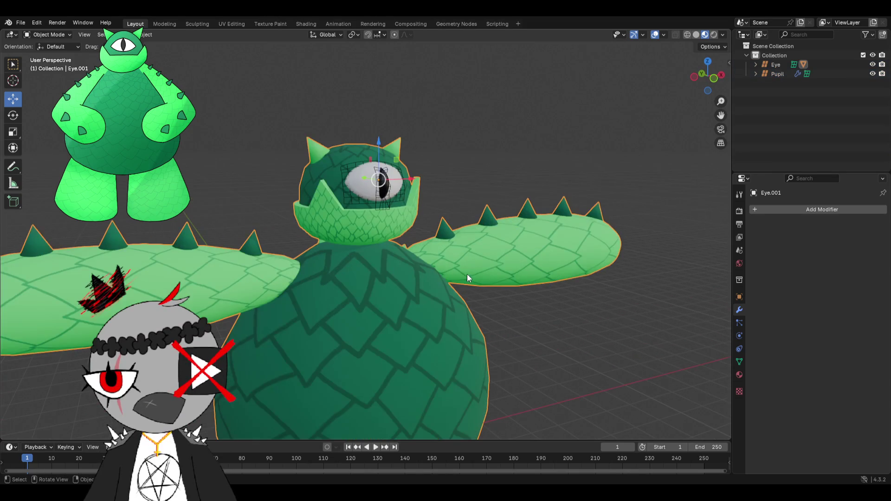
pyautogui.click(764, 65)
pyautogui.click(740, 297)
pyautogui.click(772, 73)
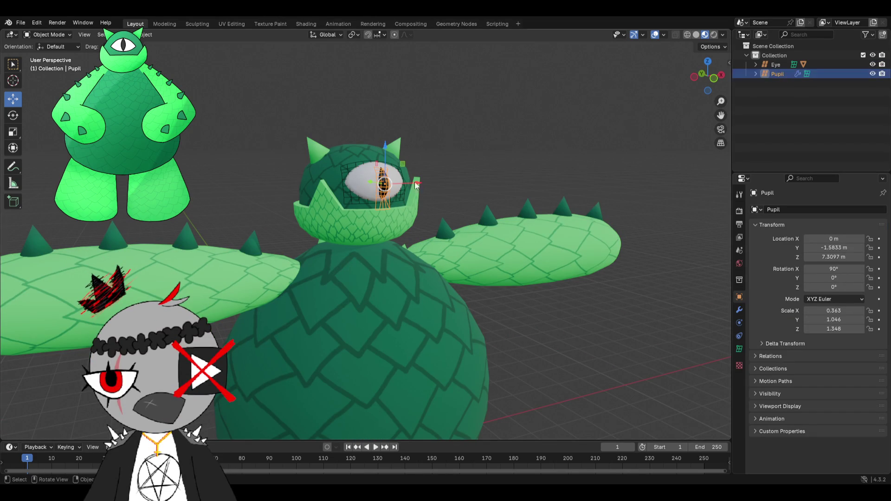
pyautogui.keyDown('ctrl'); pyautogui.click(777, 65); pyautogui.keyUp('ctrl')
pyautogui.rightClick(777, 65)
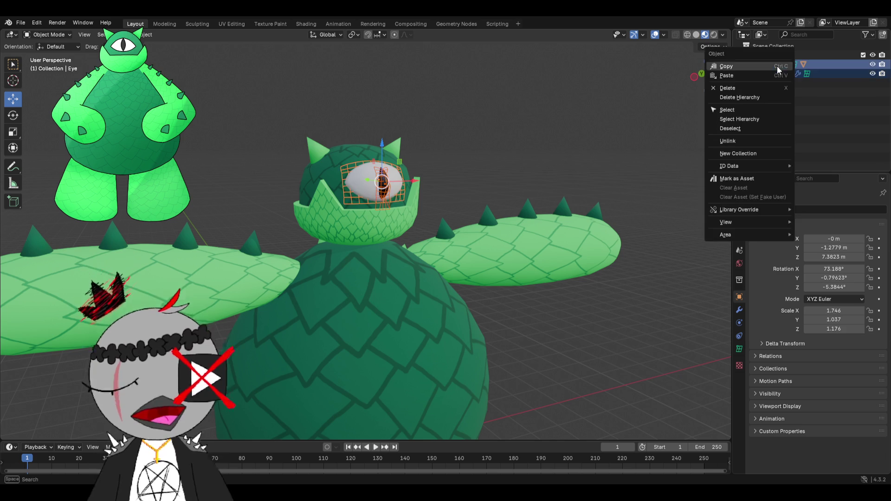
pyautogui.rightClick(281, 165)
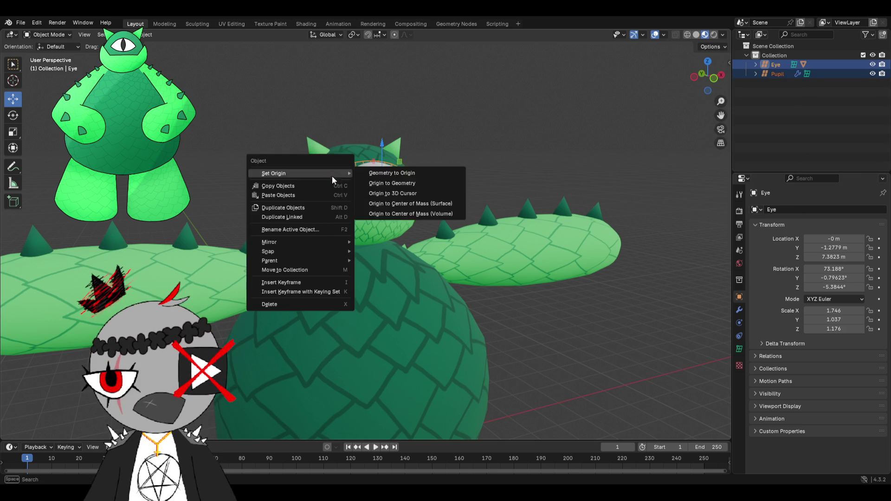
pyautogui.click(329, 186)
pyautogui.rightClick(336, 174)
pyautogui.click(337, 182)
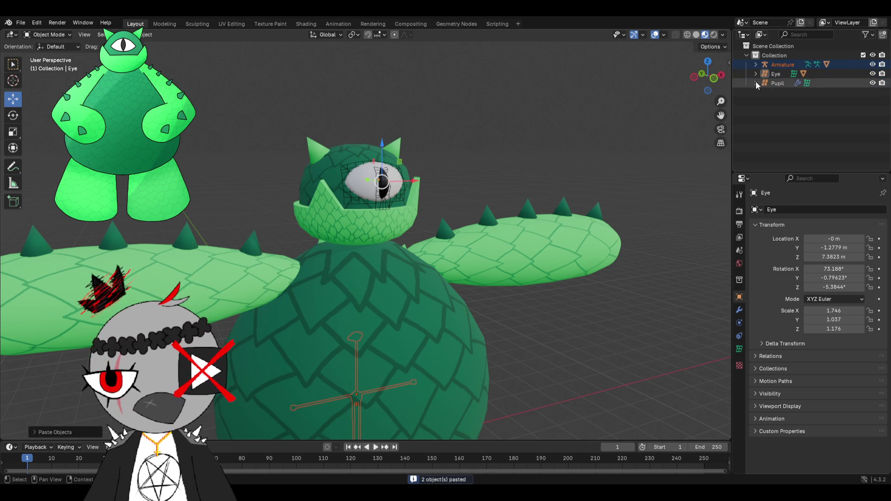
pyautogui.click(771, 74)
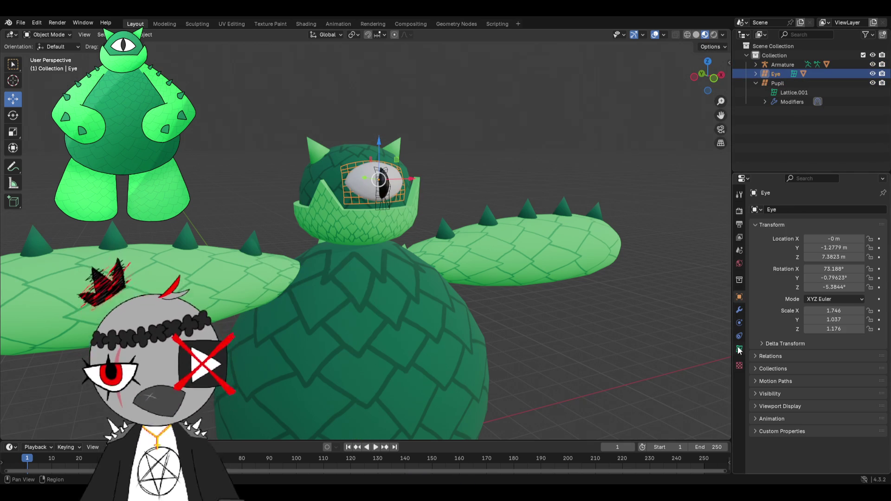
pyautogui.click(778, 82)
pyautogui.moveTo(386, 160); pyautogui.dragTo(444, 79)
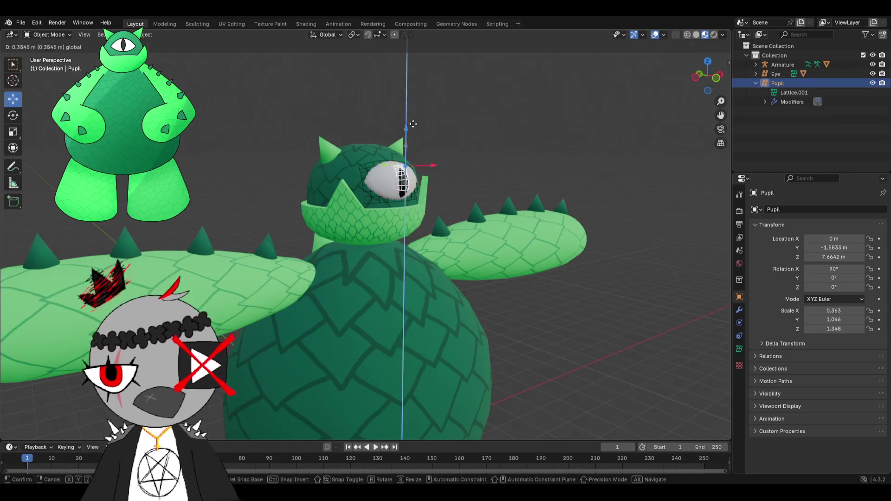
pyautogui.hotkey('ctrl', 'z')
pyautogui.hotkey('ctrl', 'z')
pyautogui.hotkey('ctrl', 'z')
pyautogui.hotkey('ctrl', 'z')
pyautogui.hotkey('ctrl', 'z')
pyautogui.hotkey('ctrl', 'z')
pyautogui.hotkey('ctrl', 'z')
pyautogui.hotkey('ctrl', 'z')
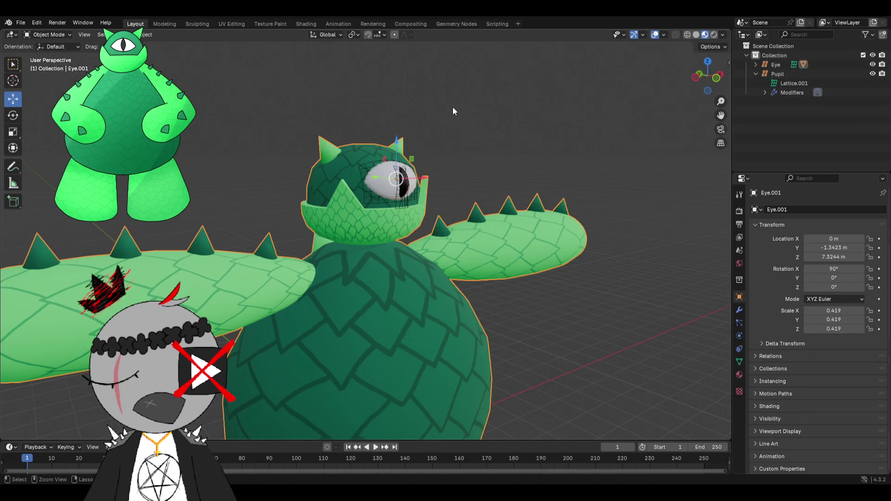
pyautogui.hotkey('ctrl', 'z')
pyautogui.hotkey('ctrl', 'z')
pyautogui.click(506, 107)
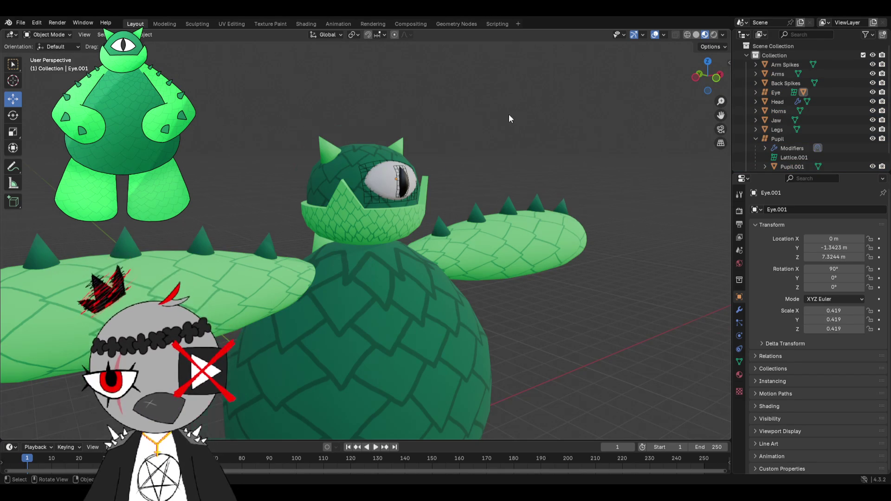
pyautogui.scroll(2, 510, 114)
pyautogui.click(384, 169)
pyautogui.click(384, 170)
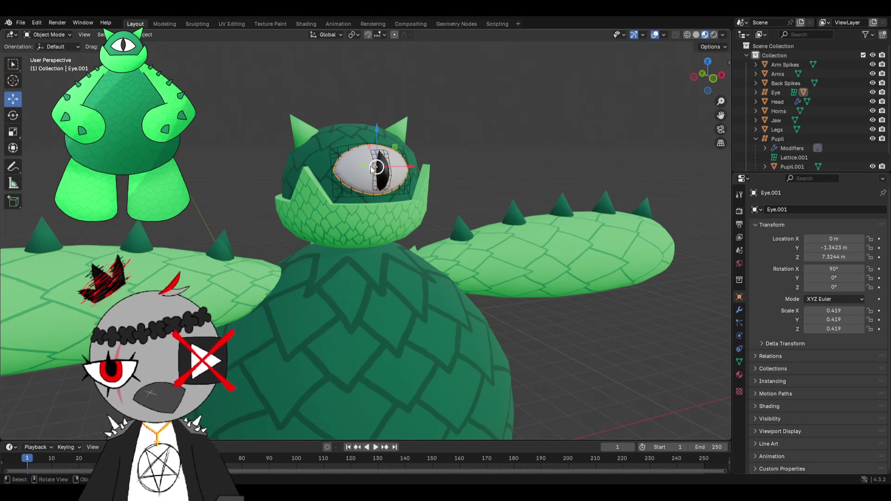
pyautogui.moveTo(654, 139)
pyautogui.mouseDown(button='middle')
pyautogui.moveTo(692, 142)
pyautogui.moveTo(582, 164)
pyautogui.mouseUp(button='middle')
pyautogui.scroll(1, 577, 163)
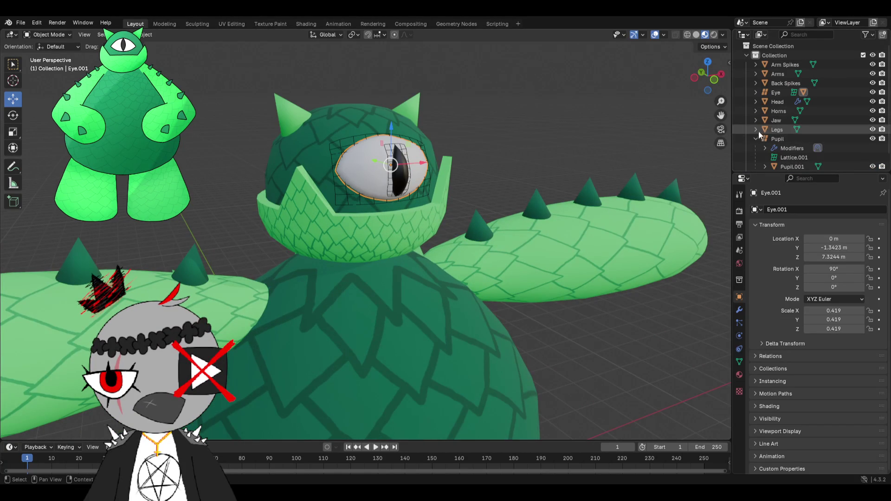
pyautogui.click(795, 158)
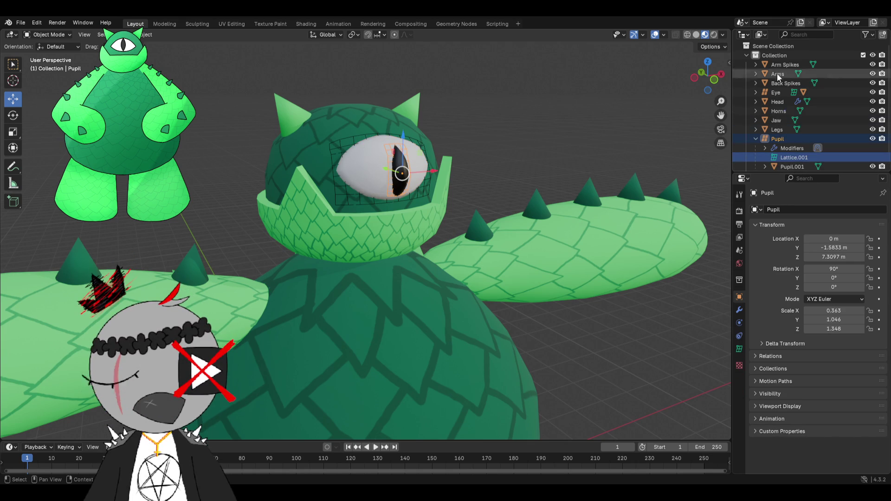
pyautogui.click(785, 65)
pyautogui.scroll(-1, 775, 158)
pyautogui.keyDown('shift'); pyautogui.click(775, 162); pyautogui.keyUp('shift')
pyautogui.rightClick(370, 142)
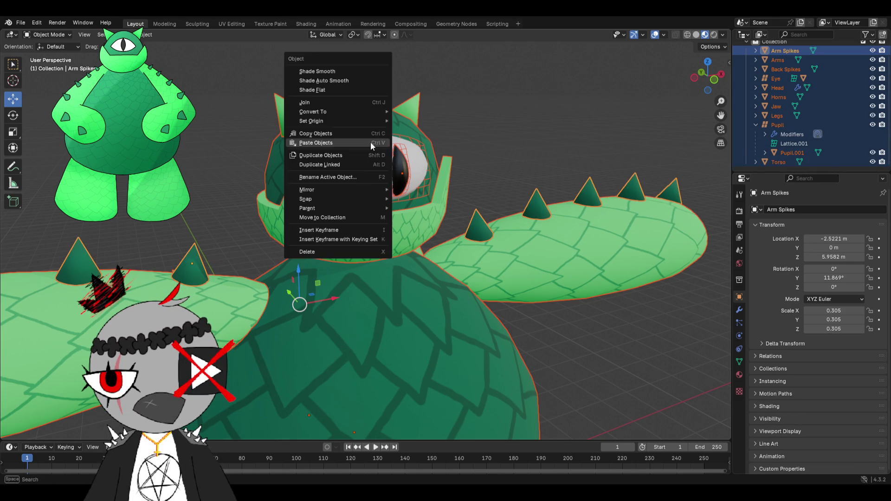
pyautogui.click(353, 105)
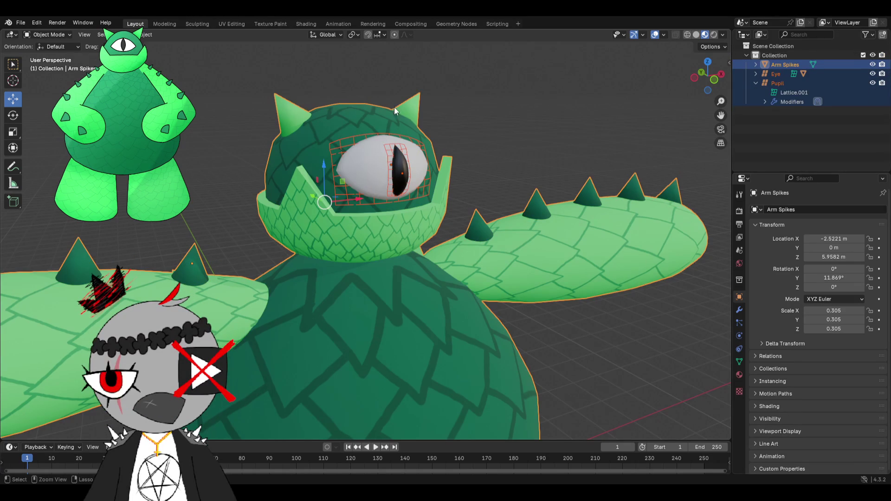
pyautogui.hotkey('ctrl', 'z')
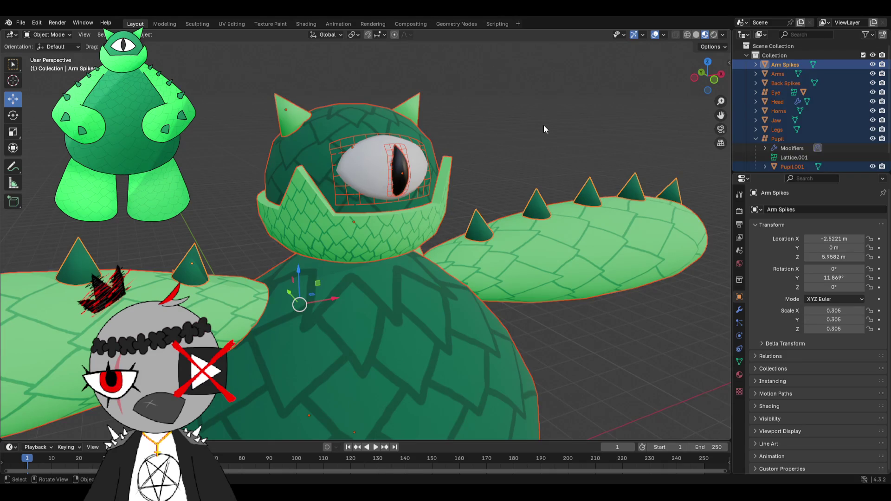
pyautogui.hotkey('alt', 'a')
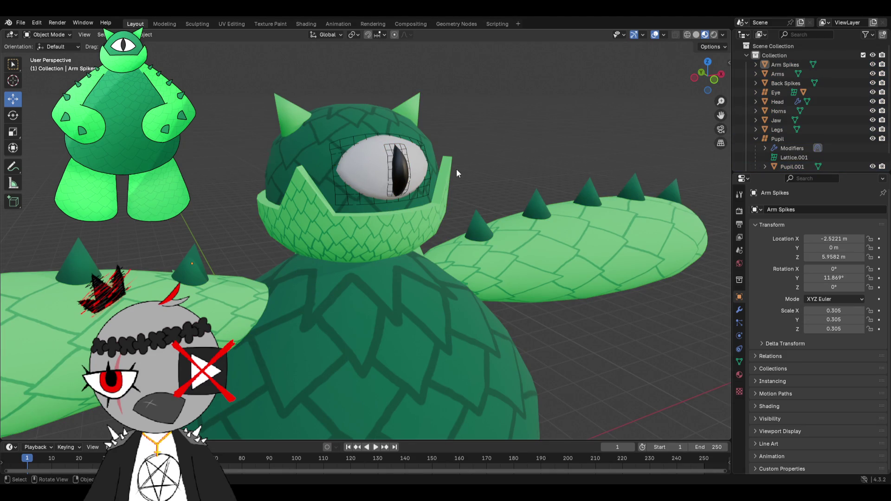
pyautogui.scroll(-4, 439, 174)
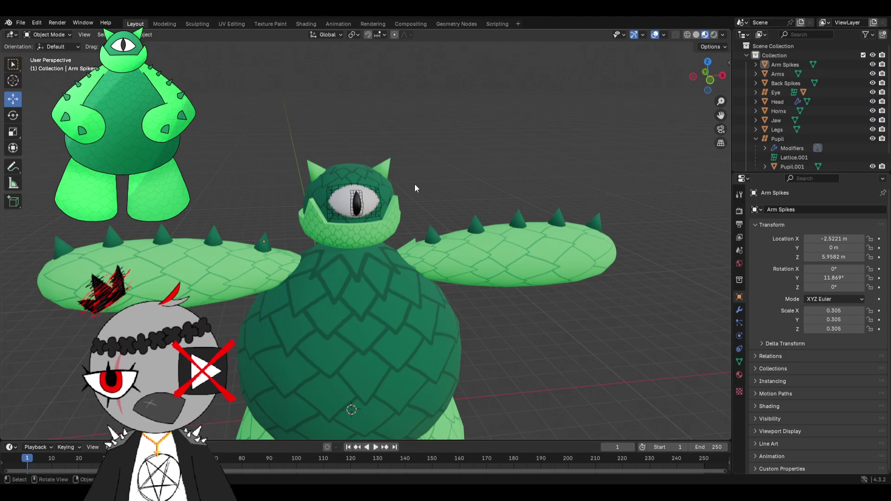
pyautogui.scroll(3, 411, 190)
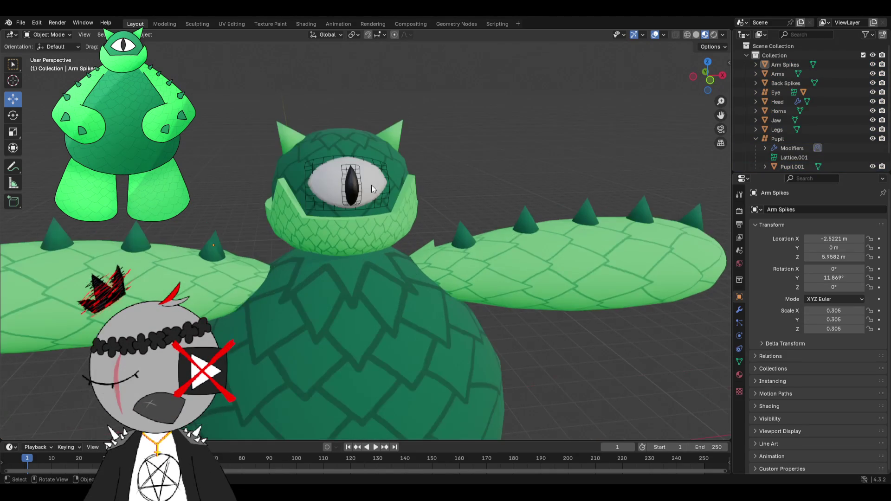
pyautogui.click(377, 185)
pyautogui.moveTo(377, 186); pyautogui.dragTo(412, 185, button='middle')
pyautogui.scroll(3, 412, 185)
pyautogui.click(445, 169)
pyautogui.scroll(2, 448, 170)
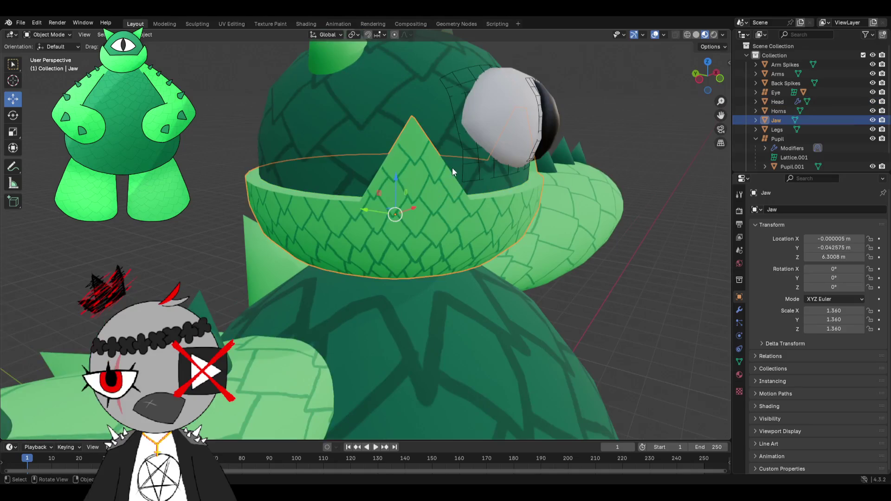
pyautogui.scroll(-2, 491, 157)
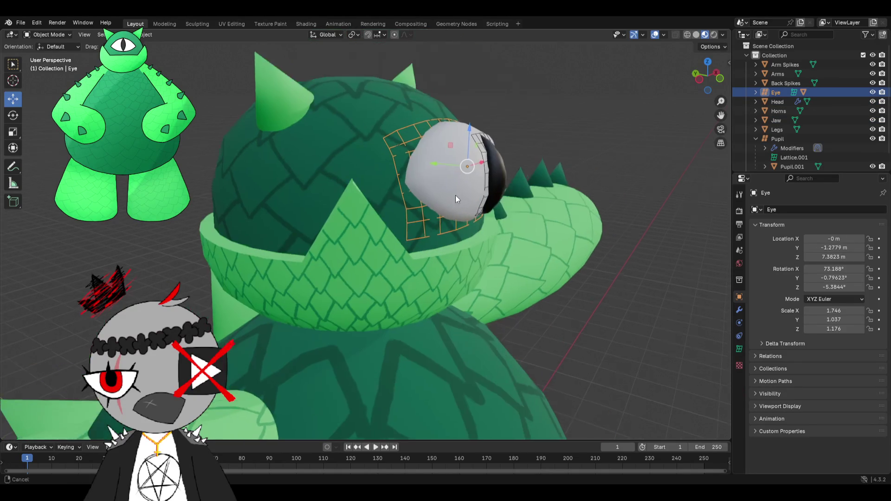
pyautogui.click(456, 195)
pyautogui.moveTo(455, 193); pyautogui.dragTo(461, 195, button='middle')
pyautogui.moveTo(463, 202); pyautogui.dragTo(474, 196, button='middle')
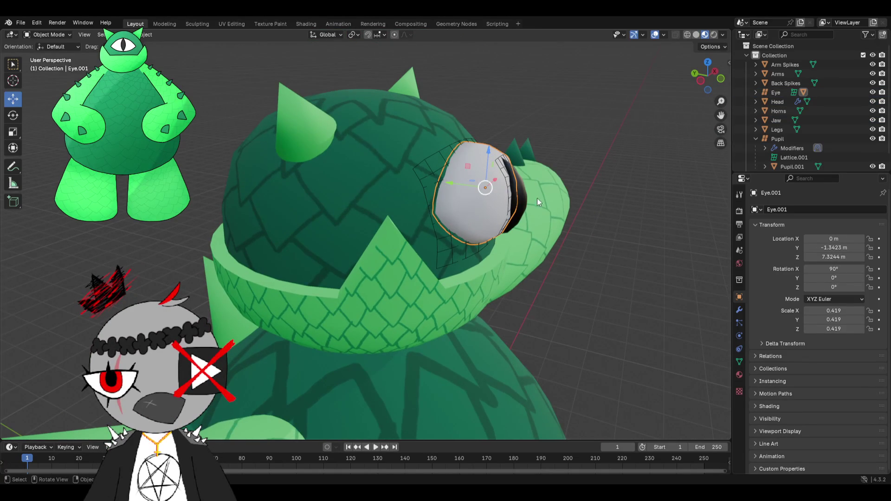
pyautogui.click(740, 311)
pyautogui.click(738, 264)
pyautogui.click(741, 297)
pyautogui.click(741, 349)
pyautogui.click(740, 250)
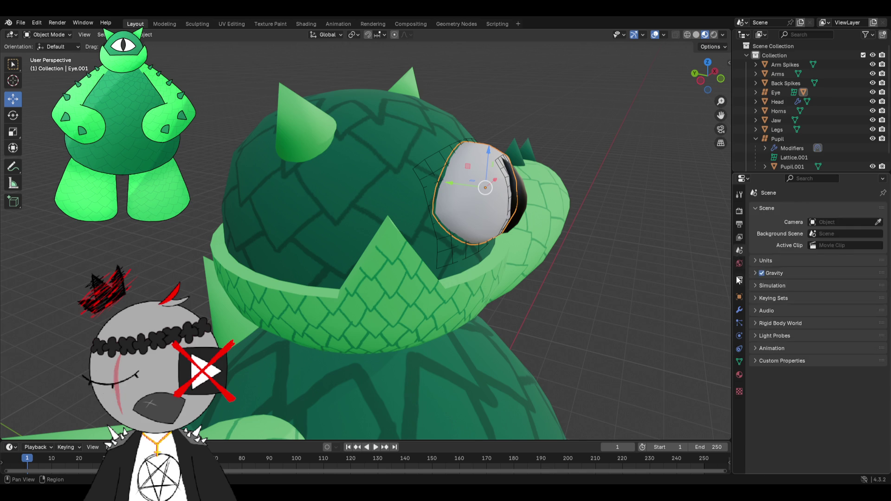
pyautogui.click(740, 297)
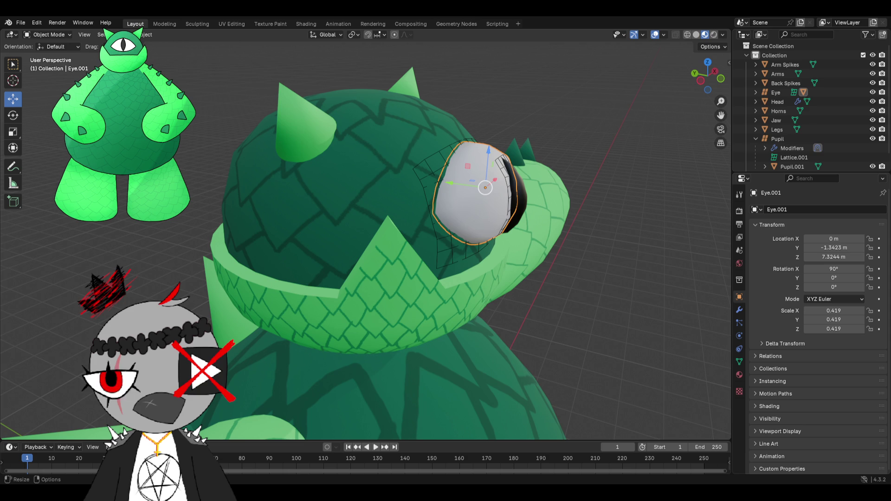
pyautogui.moveTo(494, 193); pyautogui.dragTo(419, 416, button='middle')
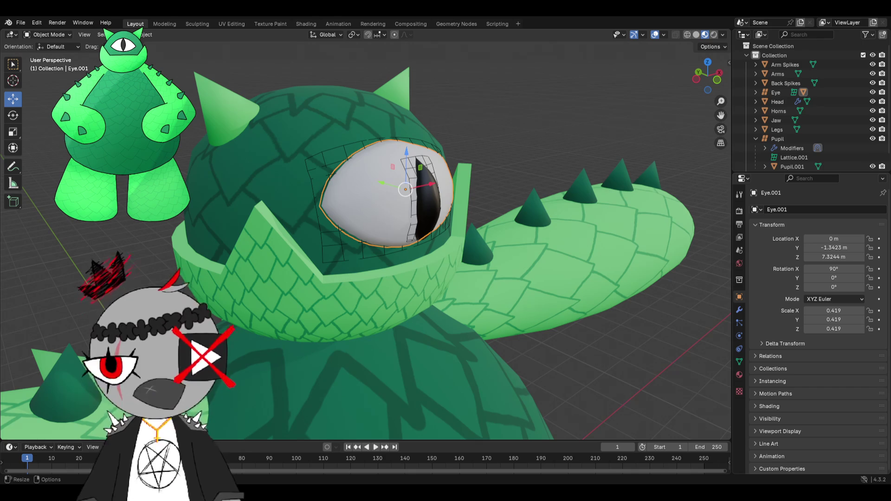
pyautogui.scroll(3, 436, 201)
# - Delete the Pupil object, undo it, and select the eye white copy Eye.001
pyautogui.moveTo(435, 201)
pyautogui.mouseDown(button='middle')
pyautogui.moveTo(590, 170)
pyautogui.moveTo(492, 178)
pyautogui.moveTo(571, 149)
pyautogui.mouseUp(button='middle')
pyautogui.click(763, 141)
pyautogui.press('Delete')
pyautogui.hotkey('ctrl', 'z')
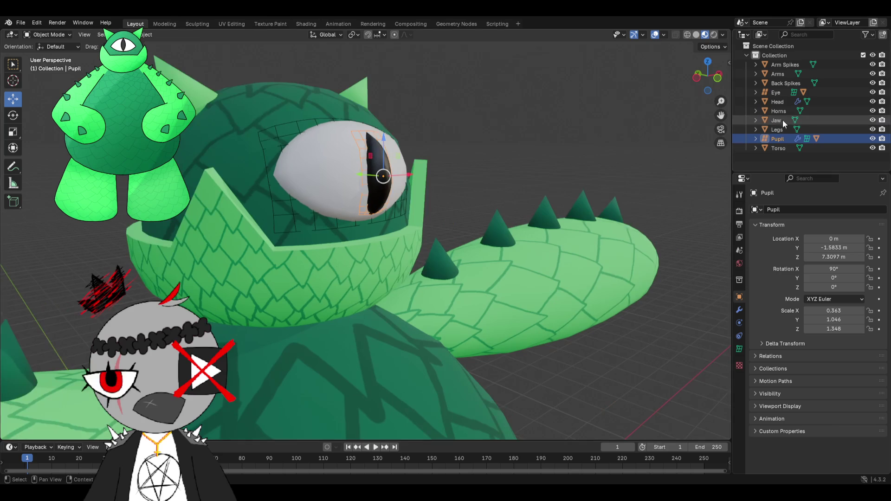
pyautogui.click(298, 177)
pyautogui.moveTo(298, 177); pyautogui.dragTo(538, 160, button='middle')
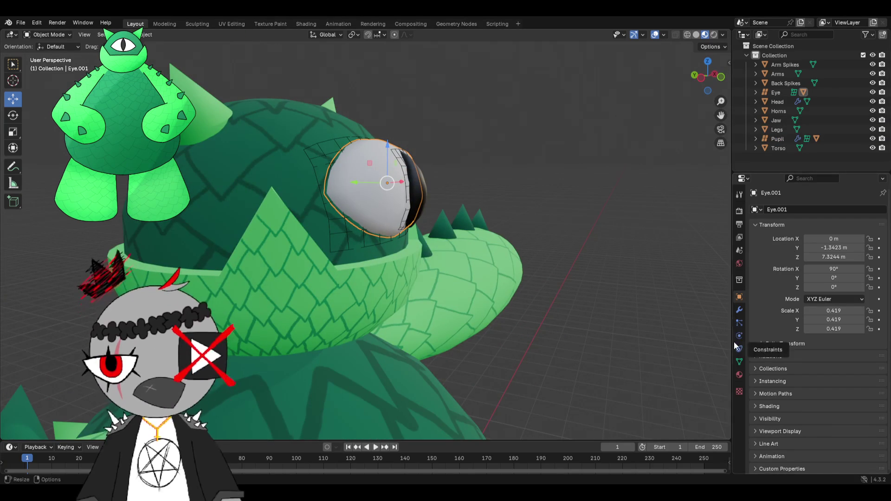
# - Step through the Properties tabs and land on the World surface settings
pyautogui.click(740, 309)
pyautogui.click(741, 323)
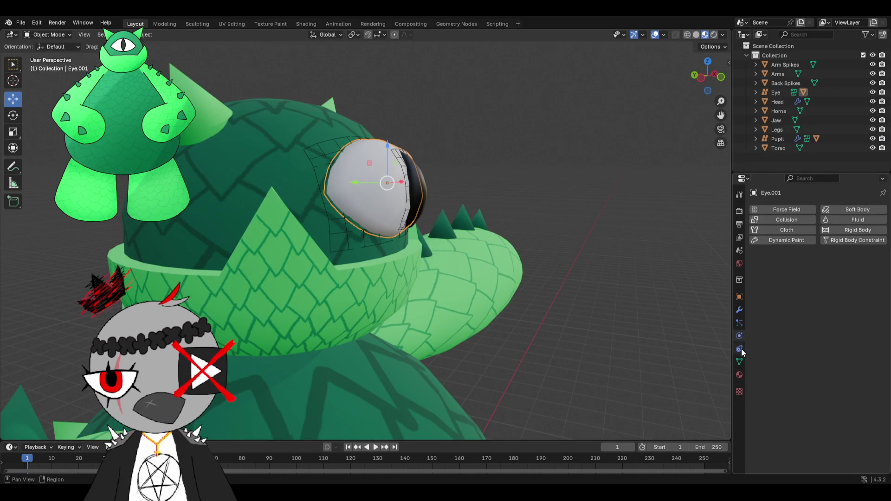
pyautogui.click(740, 349)
pyautogui.click(741, 362)
pyautogui.click(740, 391)
pyautogui.click(740, 336)
pyautogui.click(740, 309)
pyautogui.click(740, 263)
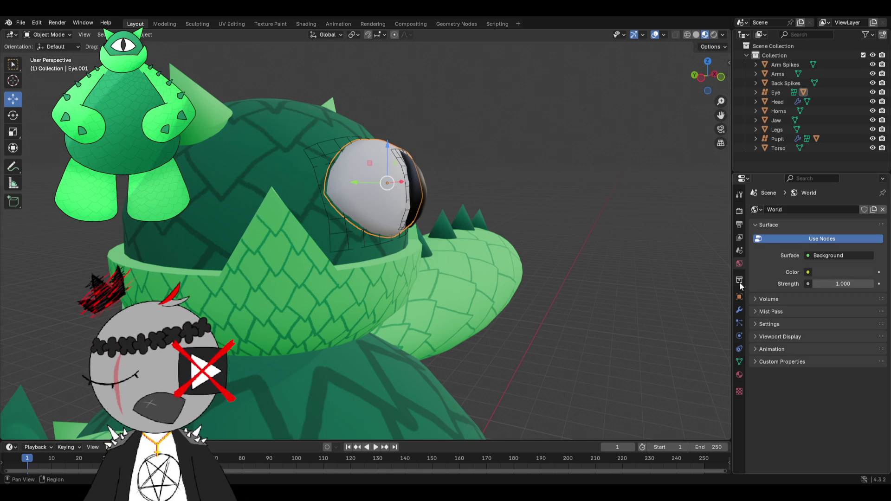
# - Convert the Eye.001 copy into a regular mesh via the object context menu
pyautogui.rightClick(341, 182)
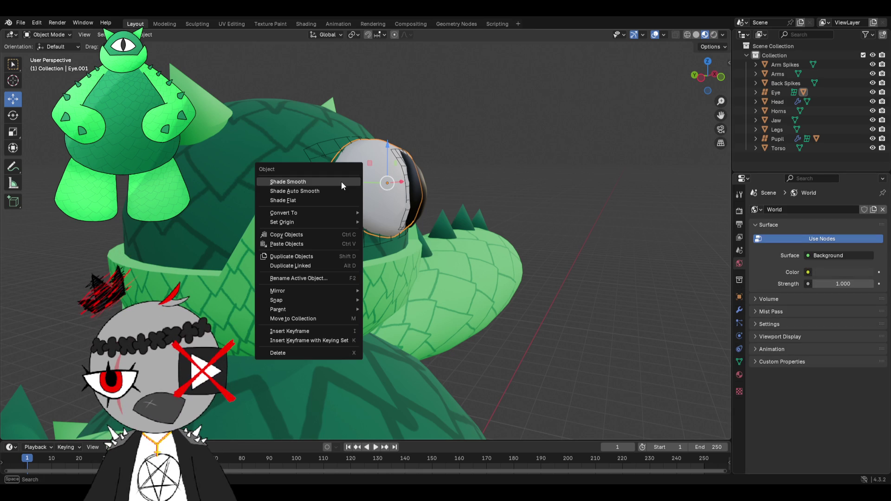
pyautogui.moveTo(283, 213)
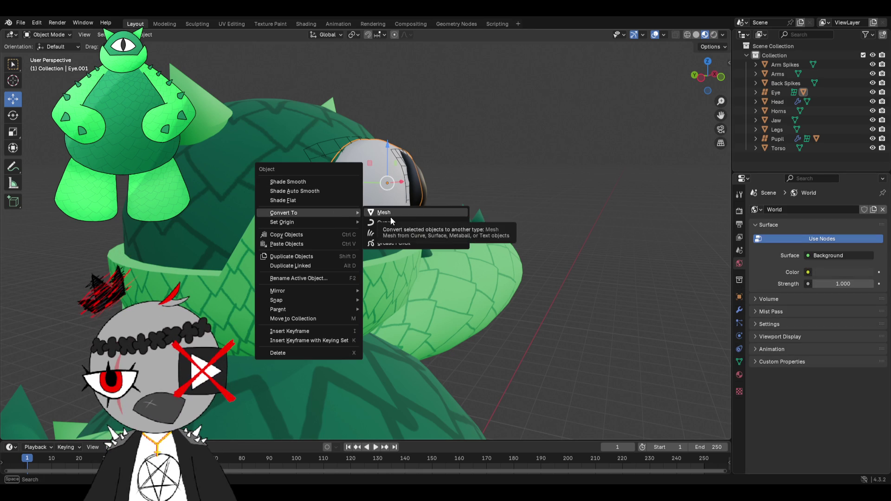
pyautogui.click(391, 222)
pyautogui.moveTo(391, 220); pyautogui.dragTo(400, 222, button='middle')
pyautogui.rightClick(396, 213)
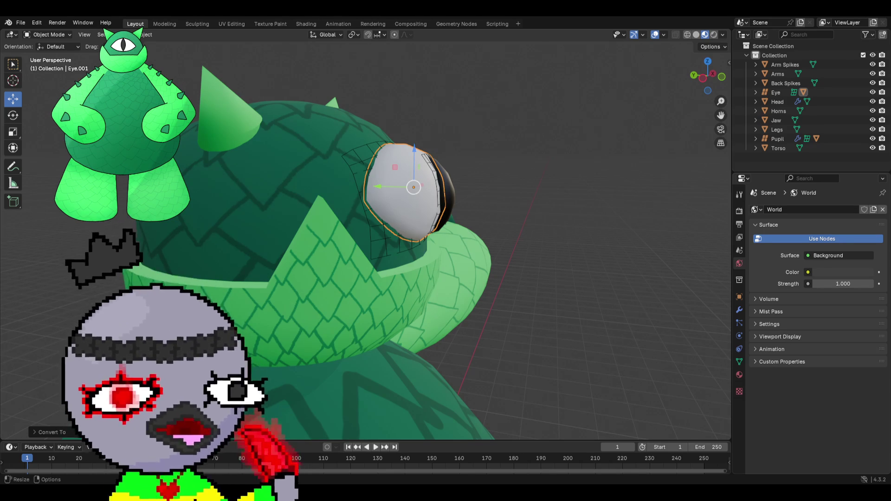
# - Delete the selected pupil copy from the scene
pyautogui.moveTo(432, 272); pyautogui.dragTo(361, 263, button='middle')
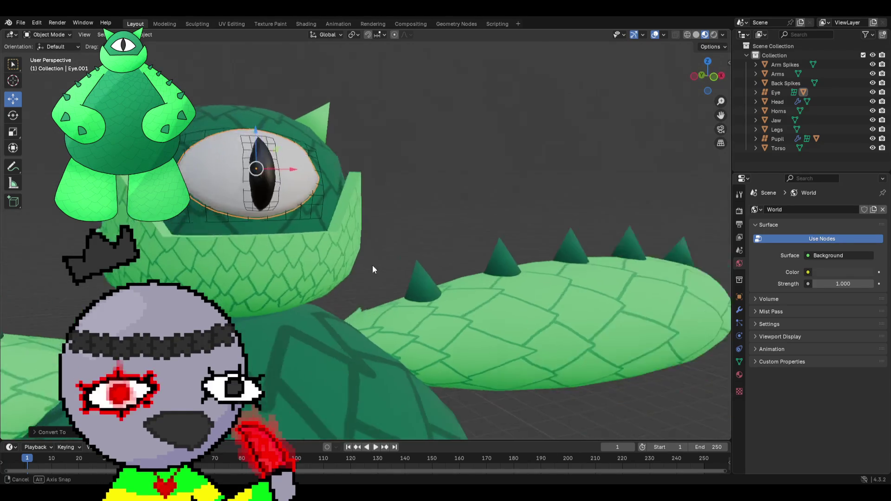
pyautogui.click(775, 139)
pyautogui.click(756, 140)
pyautogui.press('x')
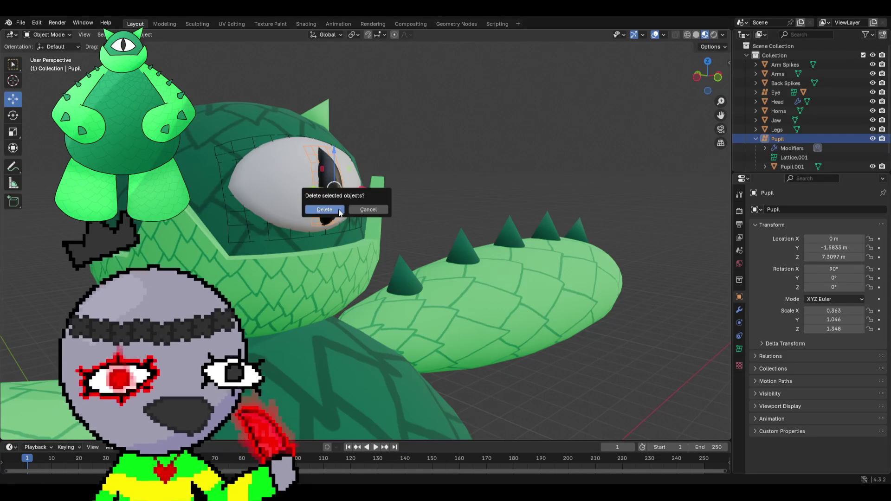
pyautogui.click(341, 208)
pyautogui.moveTo(340, 210); pyautogui.dragTo(435, 205, button='middle')
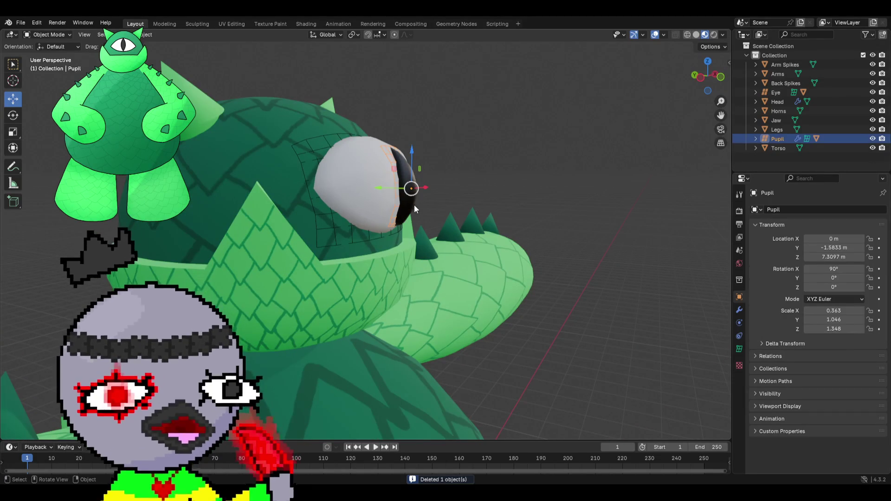
# - Delete the eye's lattice and select the Eye object for placement on the head
pyautogui.click(383, 200)
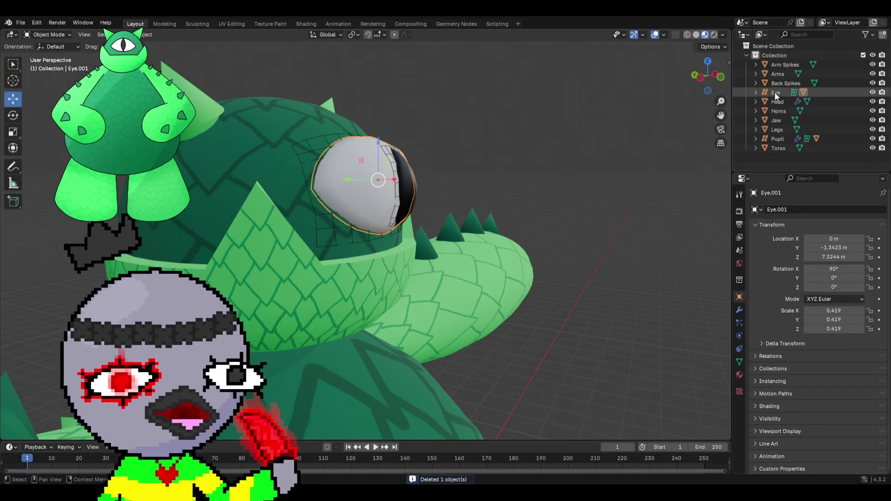
pyautogui.click(775, 92)
pyautogui.press('x')
pyautogui.moveTo(318, 190)
pyautogui.mouseDown(button='middle')
pyautogui.moveTo(432, 170)
pyautogui.moveTo(391, 181)
pyautogui.mouseUp(button='middle')
pyautogui.click(408, 175)
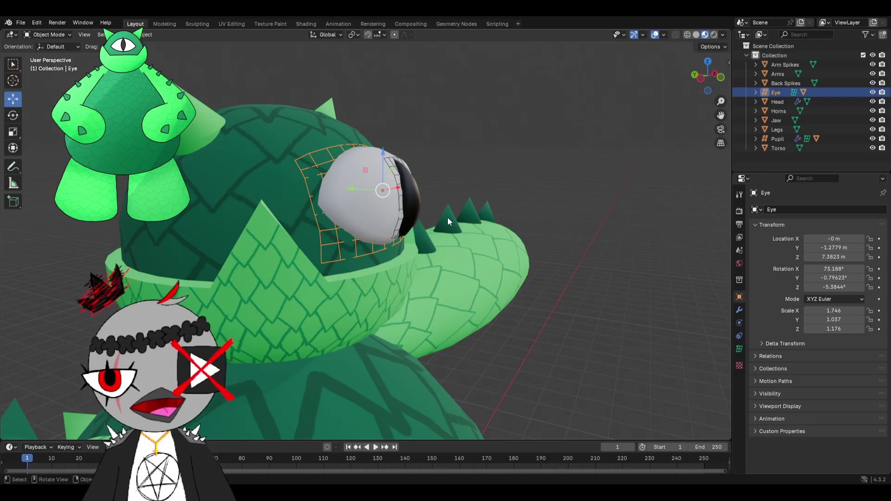
# - Make the Head the active object to check the eye's placement
pyautogui.click(369, 215)
pyautogui.click(345, 240)
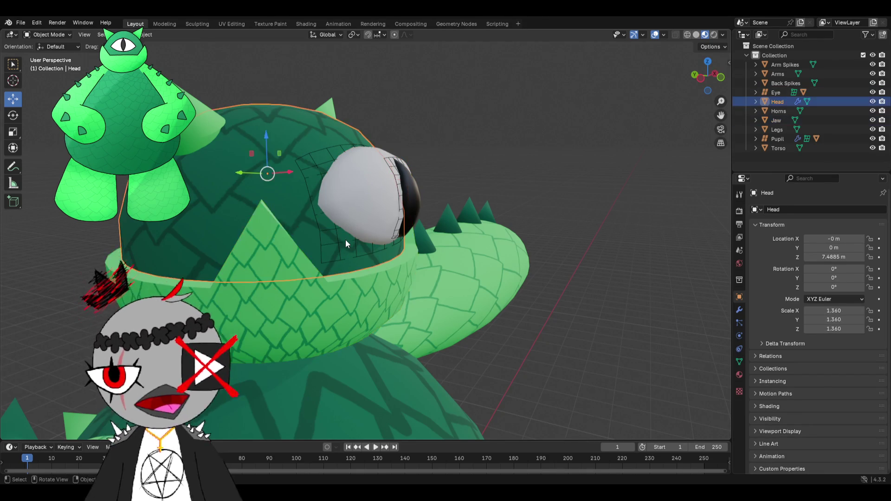
pyautogui.moveTo(346, 239); pyautogui.dragTo(368, 211, button='middle')
pyautogui.click(350, 169)
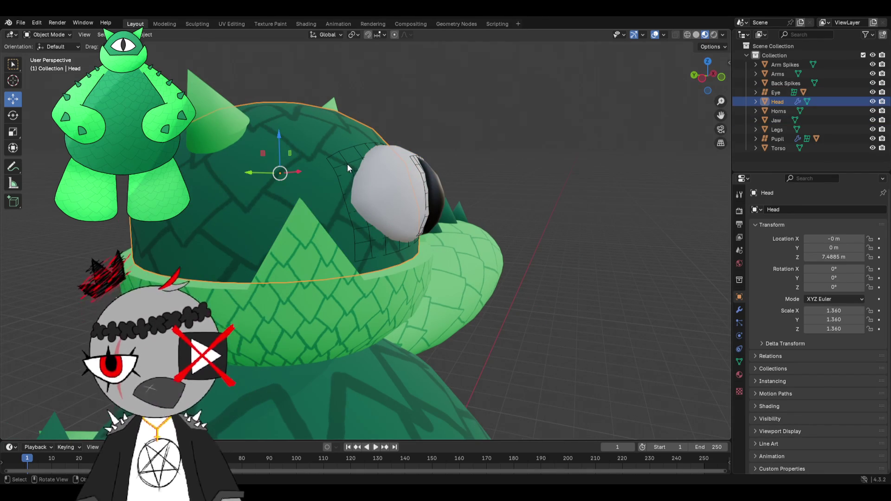
# - Select the eye lattice and review its lattice data and modifier settings
pyautogui.click(348, 164)
pyautogui.click(779, 138)
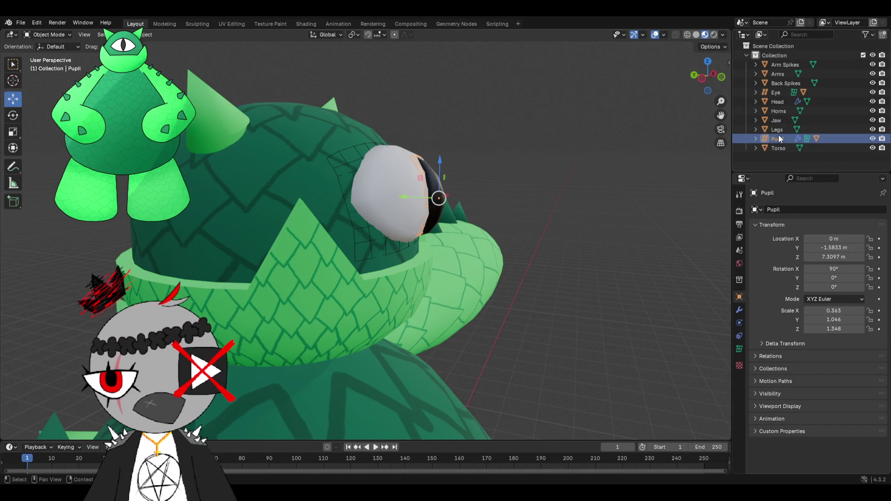
pyautogui.click(770, 92)
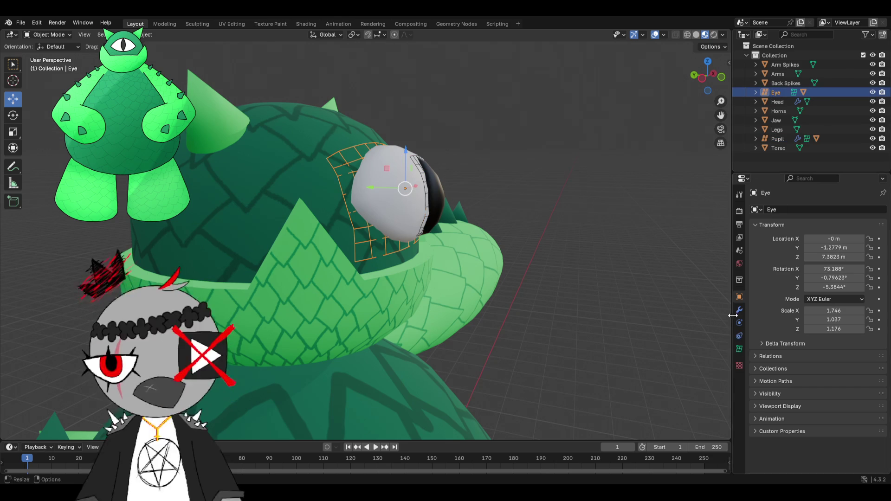
pyautogui.click(739, 335)
pyautogui.click(740, 350)
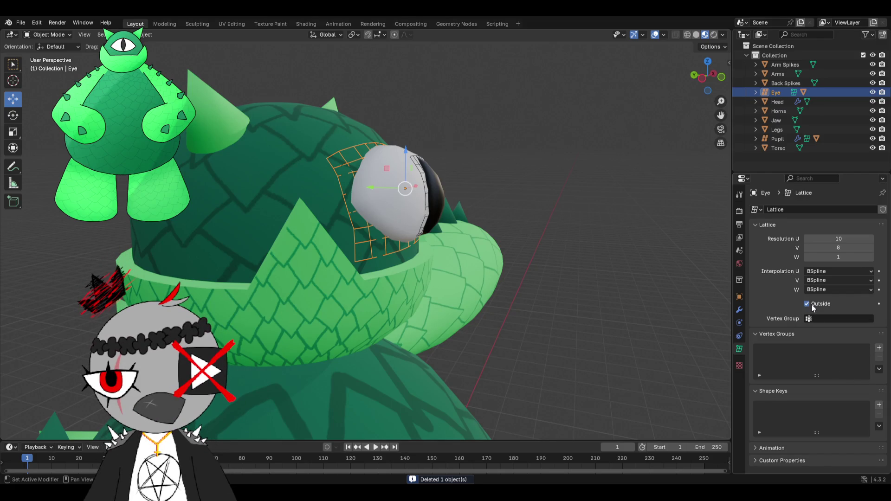
pyautogui.click(740, 309)
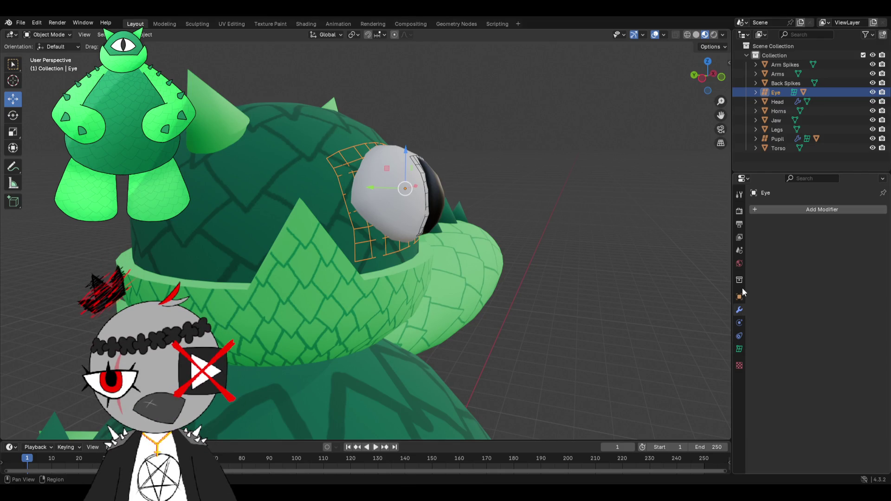
# - Expand the Eye lattice to reveal Eye.001 under it and make a linked copy Eye.002
pyautogui.click(776, 101)
pyautogui.click(781, 111)
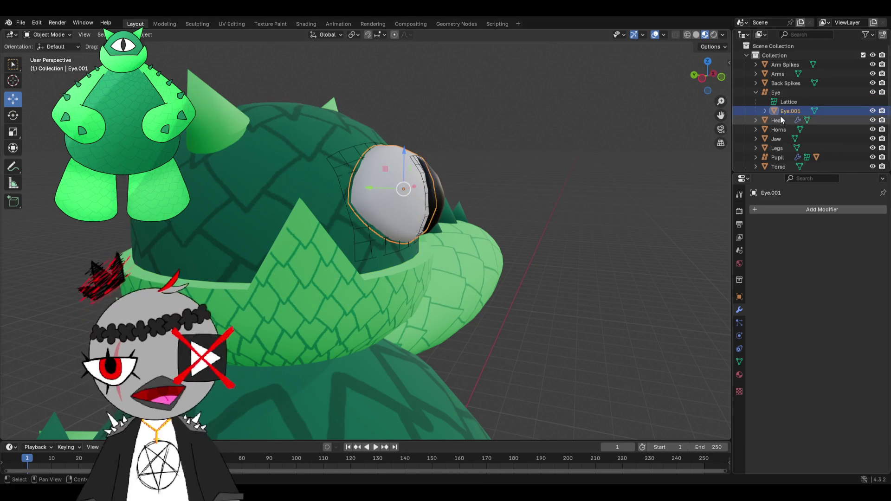
pyautogui.click(739, 336)
pyautogui.click(740, 309)
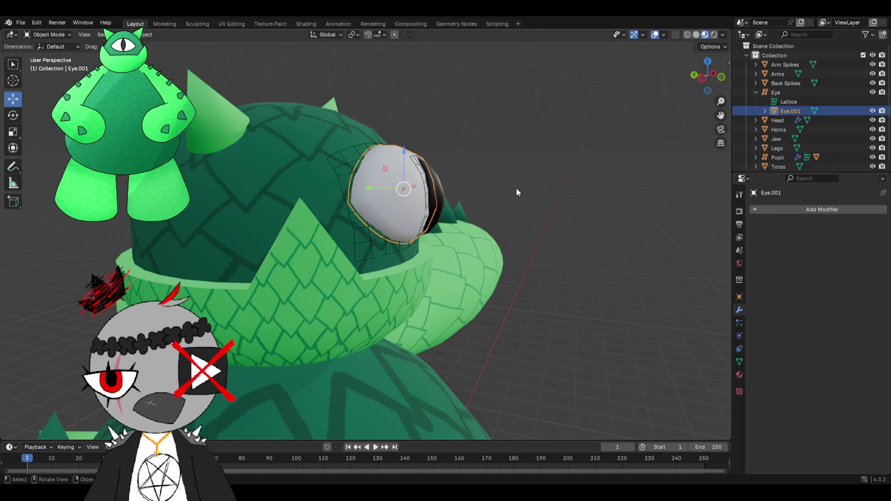
pyautogui.moveTo(549, 167)
pyautogui.keyDown('shift'); pyautogui.mouseDown(button='middle')
pyautogui.moveTo(452, 361)
pyautogui.moveTo(479, 307)
pyautogui.mouseUp(button='middle'); pyautogui.keyUp('shift')
pyautogui.click(784, 90)
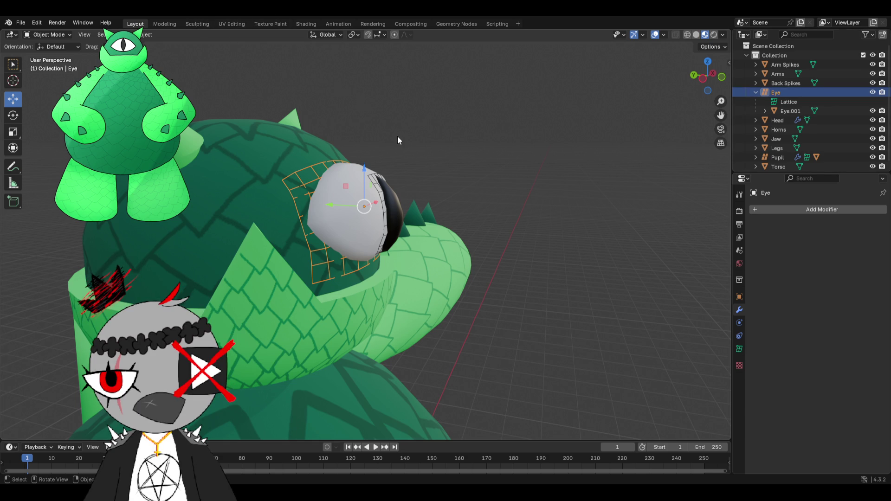
pyautogui.hotkey('alt', 'd')
# - Make a linked copy of the eye lattice, slide it along Y, then delete that copy
pyautogui.press('Escape')
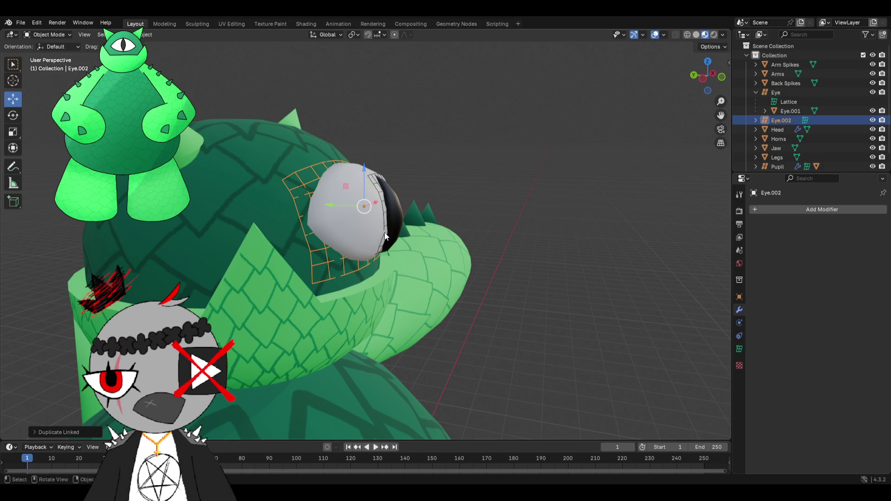
pyautogui.press('g')
pyautogui.press('y')
pyautogui.click(545, 254)
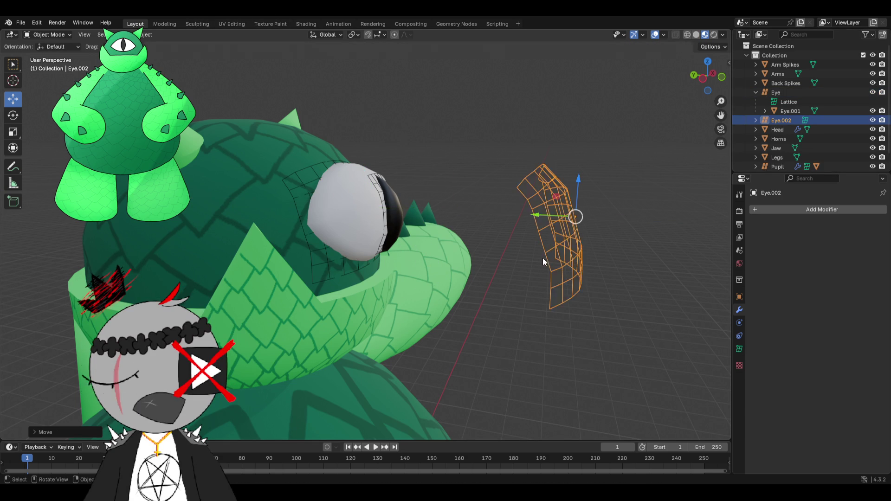
pyautogui.moveTo(543, 260)
pyautogui.mouseDown(button='middle')
pyautogui.moveTo(387, 243)
pyautogui.moveTo(386, 226)
pyautogui.mouseUp(button='middle')
pyautogui.press('x')
pyautogui.click(386, 225)
pyautogui.hotkey('ctrl', 'z')
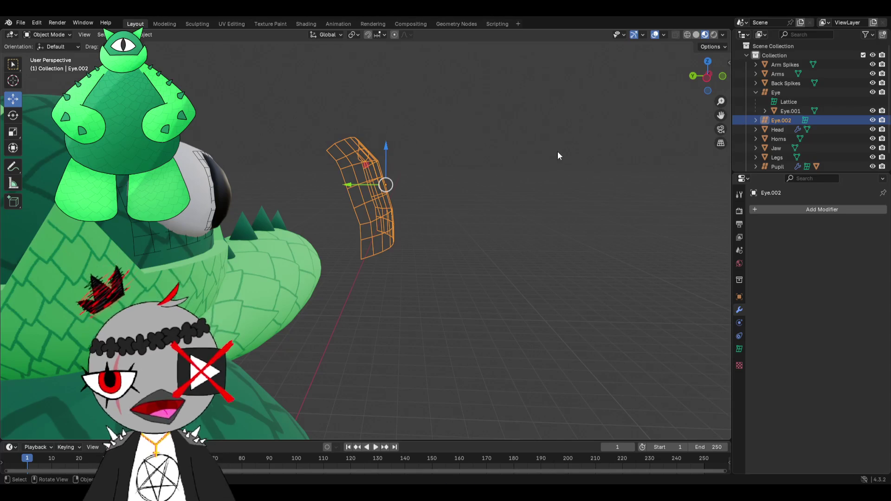
pyautogui.press('x')
pyautogui.click(423, 168)
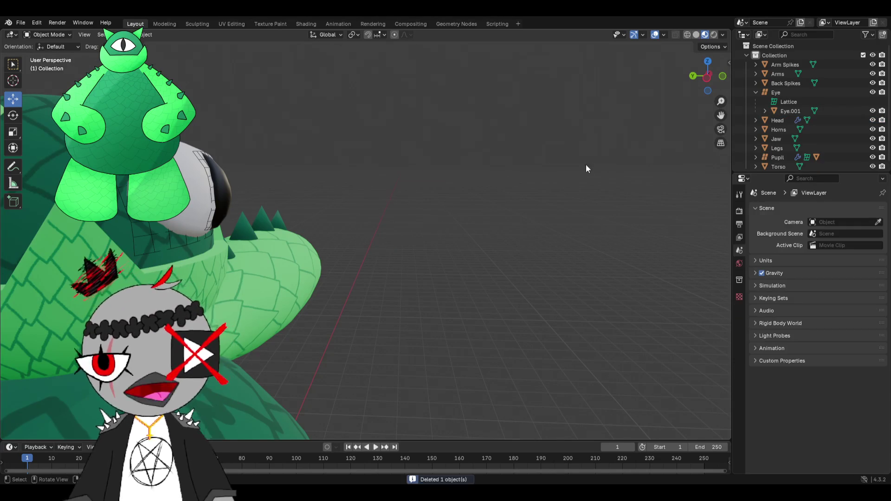
# - Make a linked copy of the Eye.001 mesh and move it along Y out beside the head
pyautogui.click(212, 193)
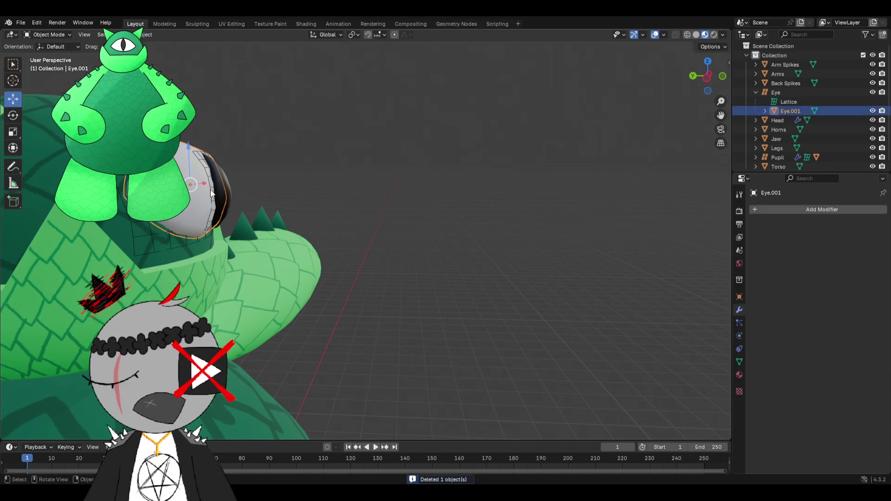
pyautogui.click(213, 190)
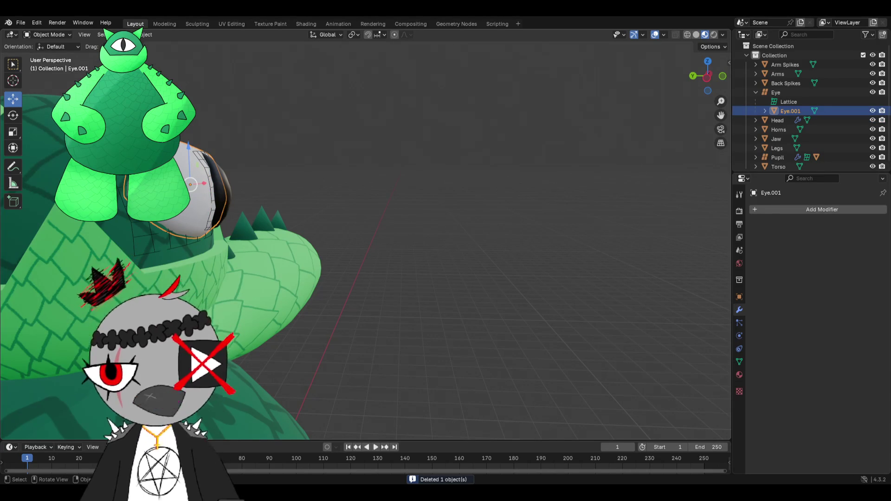
pyautogui.press('g')
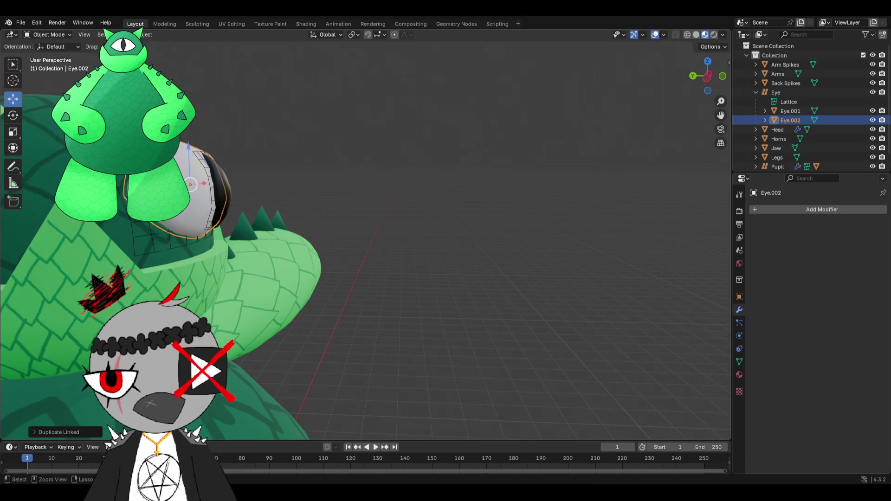
pyautogui.press('y')
pyautogui.click(526, 280)
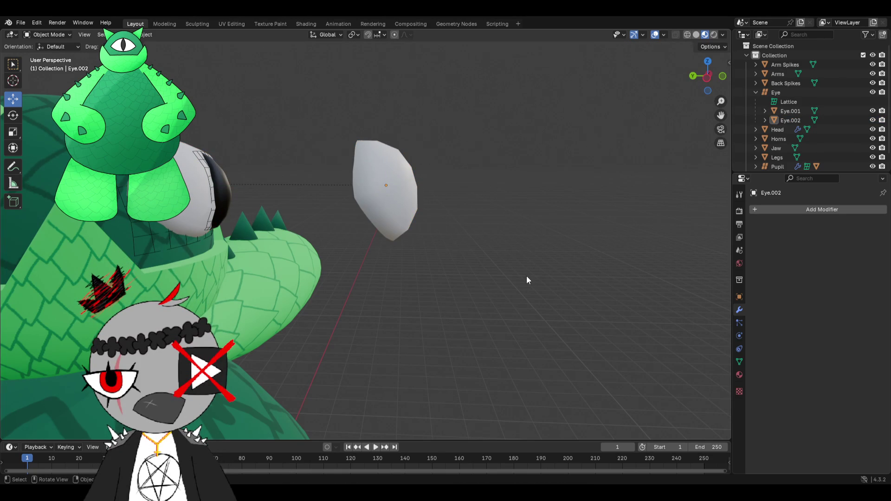
pyautogui.moveTo(527, 280); pyautogui.dragTo(530, 277, button='middle')
pyautogui.moveTo(443, 187)
pyautogui.mouseDown(button='middle')
pyautogui.moveTo(441, 200)
pyautogui.moveTo(466, 198)
pyautogui.moveTo(405, 193)
pyautogui.moveTo(438, 191)
pyautogui.mouseUp(button='middle')
# - Delete the eye lattice, undo it, and bring up the object actions for the eye copy
pyautogui.click(777, 130)
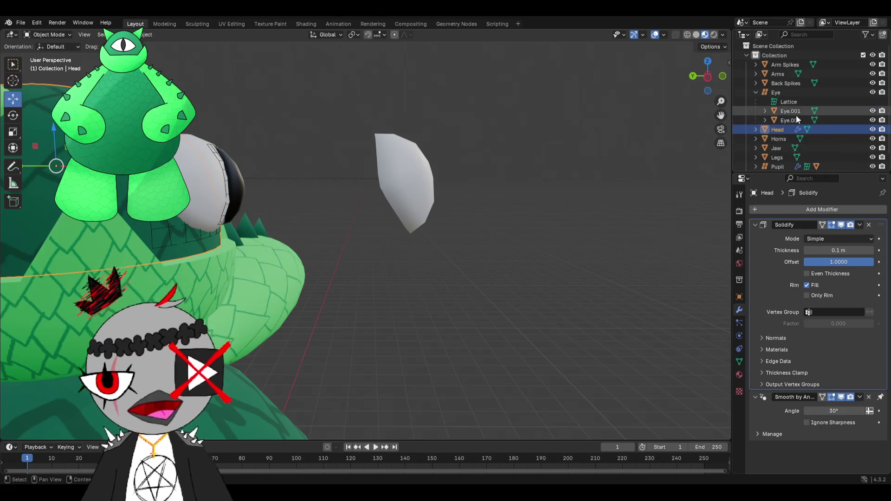
pyautogui.click(794, 103)
pyautogui.press('x')
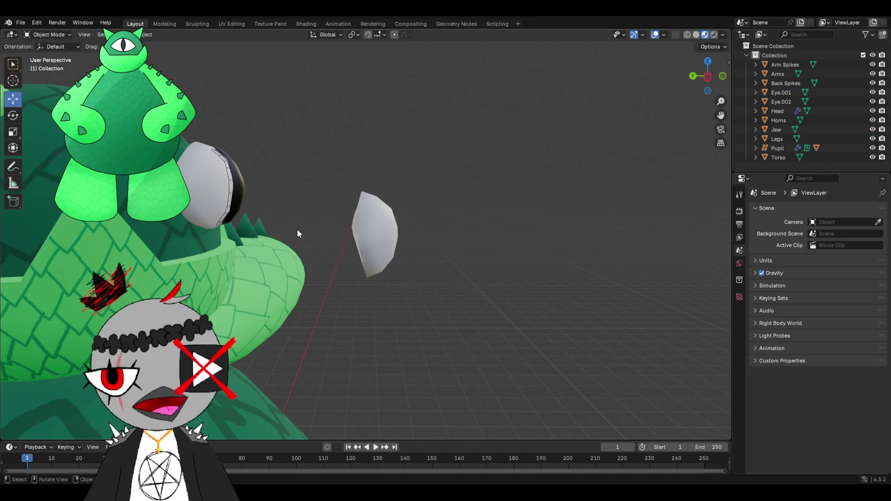
pyautogui.hotkey('ctrl', 'z')
pyautogui.rightClick(409, 198)
pyautogui.moveTo(376, 189)
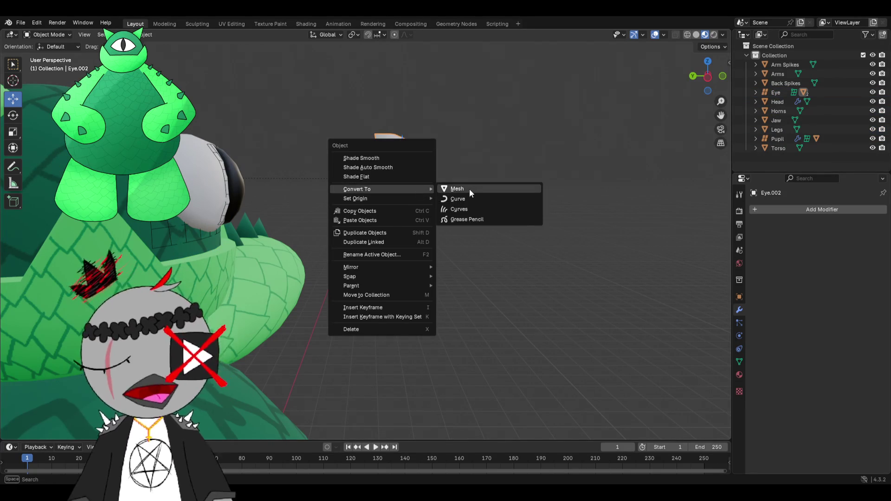
# - Convert the Eye.002 copy to a regular mesh and browse the Add Modifier list
pyautogui.click(468, 189)
pyautogui.rightClick(401, 177)
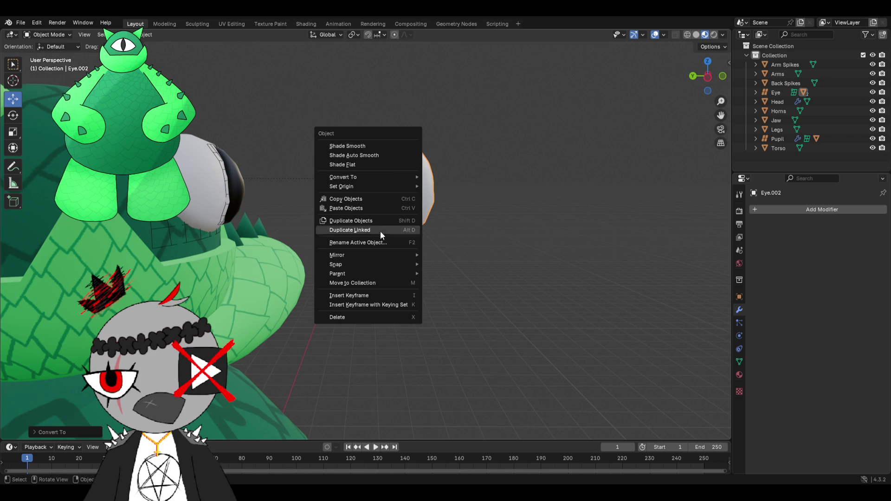
pyautogui.click(752, 210)
pyautogui.write('f')
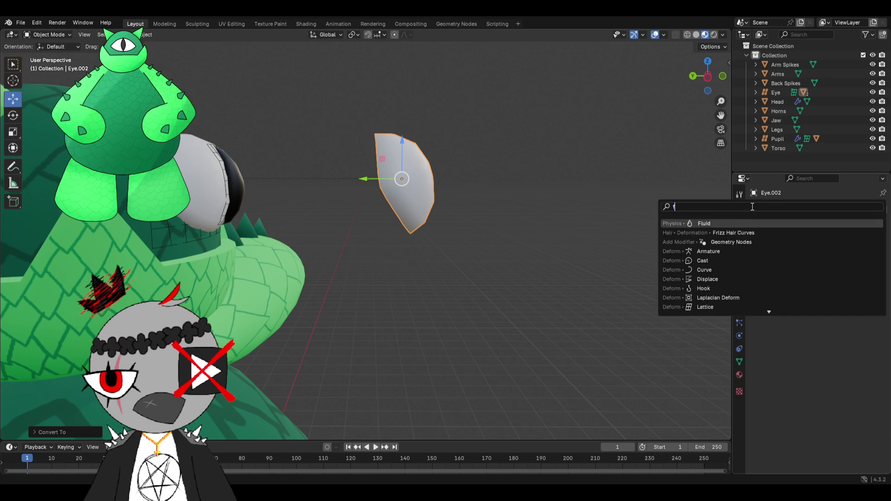
pyautogui.write('rez')
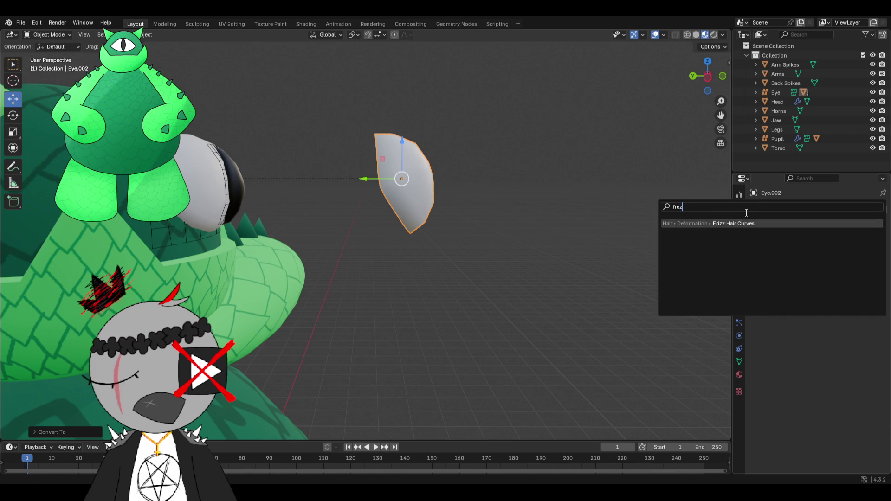
pyautogui.press('BackSpace')
pyautogui.press('BackSpace')
pyautogui.press('BackSpace')
pyautogui.press('BackSpace')
pyautogui.press('BackSpace')
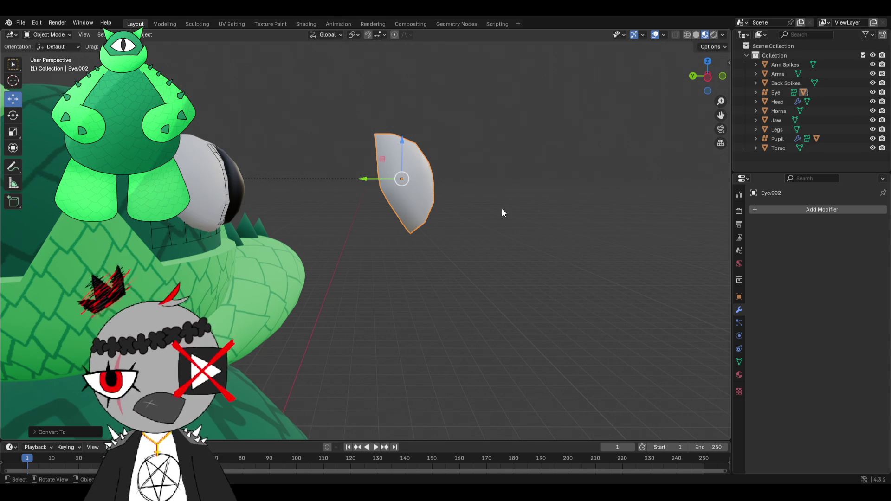
# - Undo twice, reselect the grey eye copy and review its object actions again
pyautogui.rightClick(439, 181)
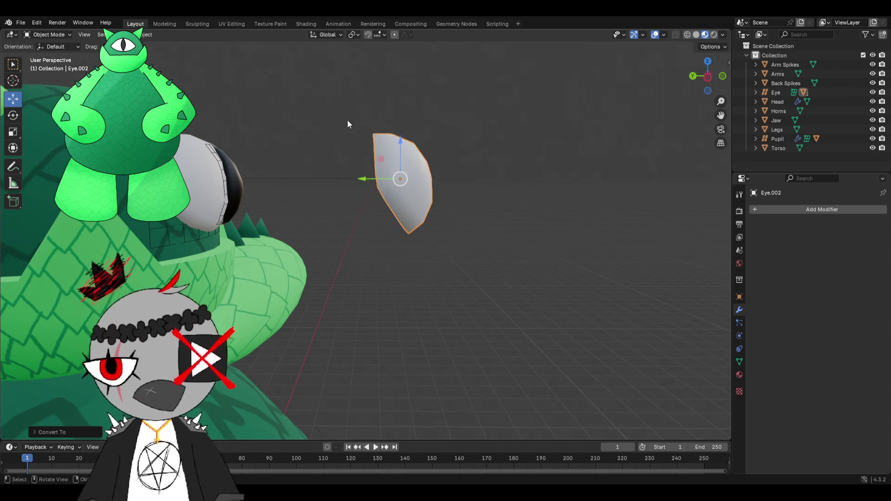
pyautogui.scroll(2, 368, 144)
pyautogui.scroll(2, 362, 155)
pyautogui.hotkey('ctrl', 'z')
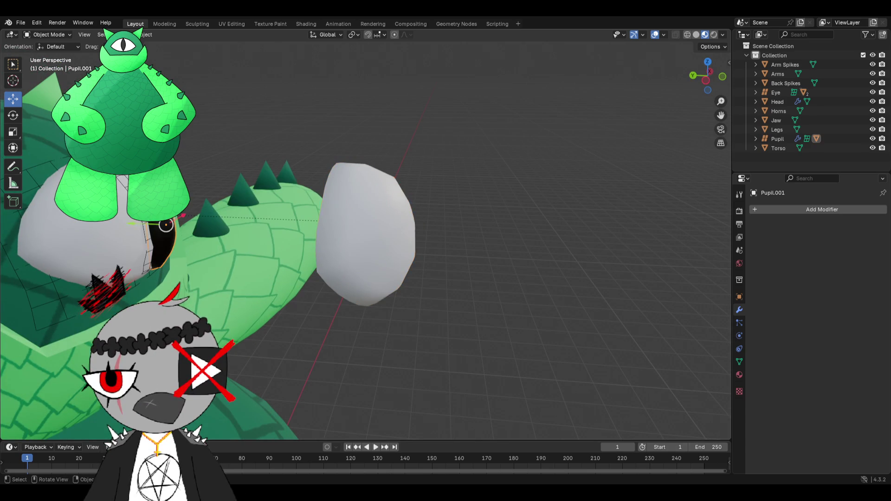
pyautogui.hotkey('ctrl', 'z')
pyautogui.click(338, 220)
pyautogui.scroll(2, 397, 210)
pyautogui.rightClick(418, 213)
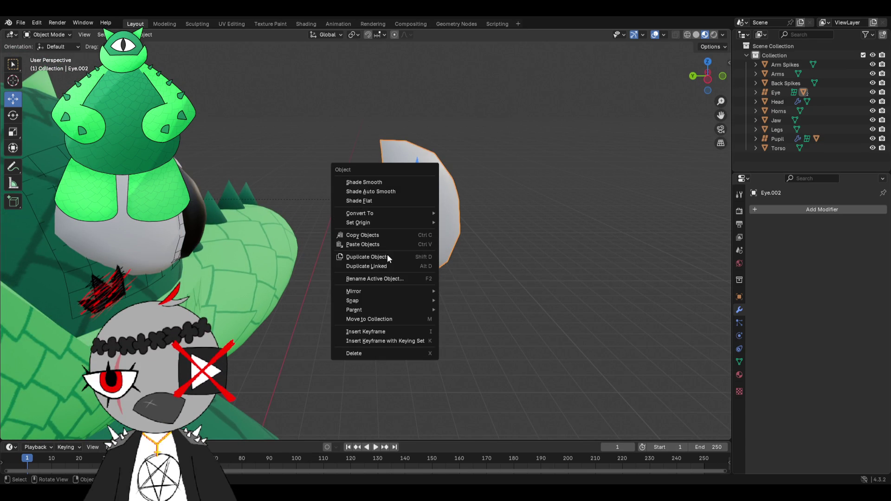
pyautogui.scroll(-2, 218, 195)
pyautogui.click(204, 203)
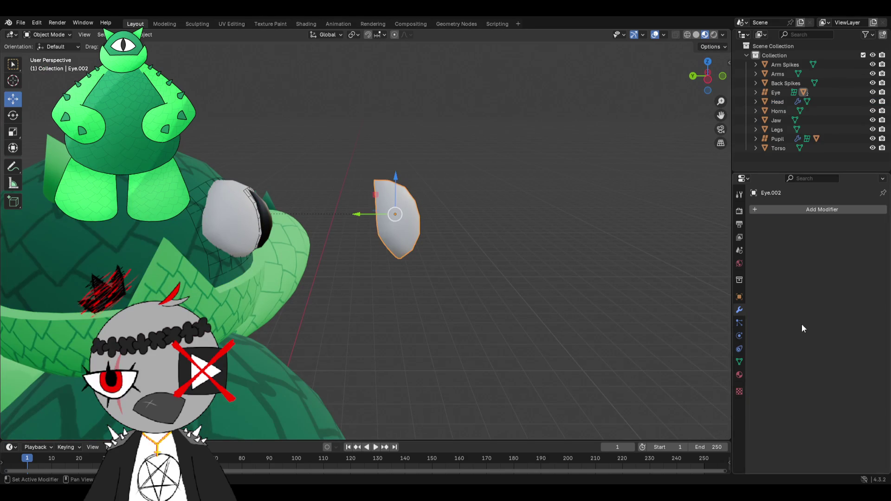
# - Enter mesh editing on the eye copy and slide its geometry along the Y axis
pyautogui.click(753, 211)
pyautogui.click(50, 35)
pyautogui.click(51, 55)
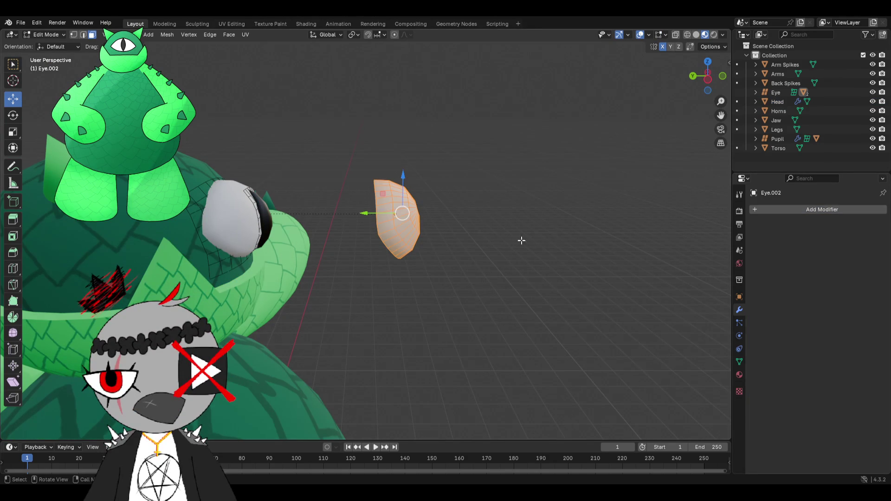
pyautogui.moveTo(526, 240); pyautogui.dragTo(459, 244, button='middle')
pyautogui.moveTo(362, 229); pyautogui.dragTo(376, 226, button='middle')
pyautogui.press('e')
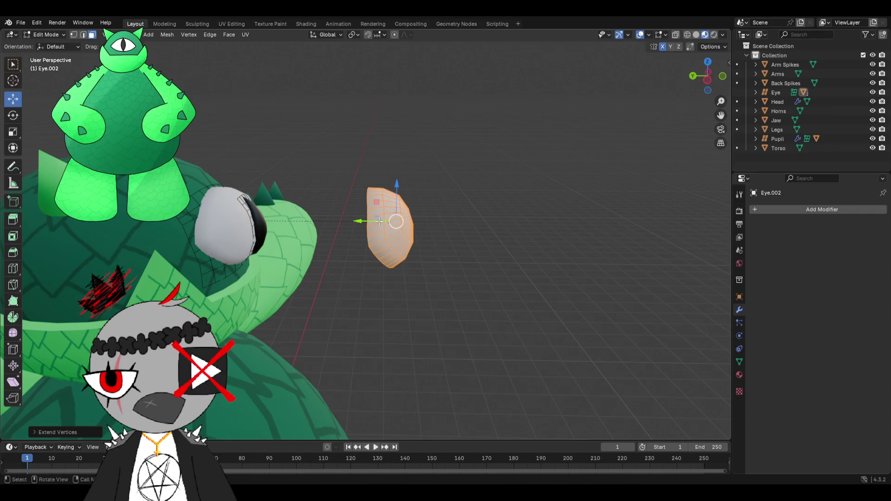
pyautogui.moveTo(376, 224); pyautogui.dragTo(428, 225)
pyautogui.press('y')
pyautogui.press('y')
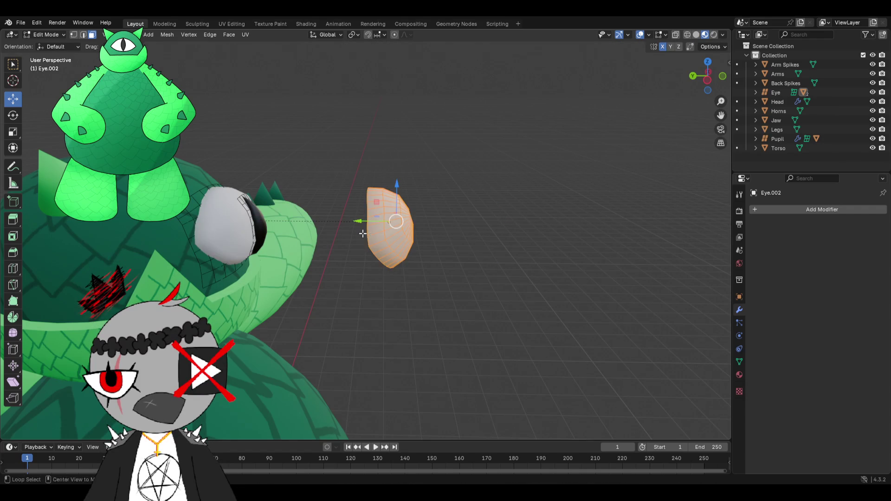
pyautogui.click(439, 204)
pyautogui.moveTo(439, 203); pyautogui.dragTo(395, 209, button='middle')
# - Extrude the eye faces into a new piece and pull it away from the head along X
pyautogui.hotkey('ctrl', 'f')
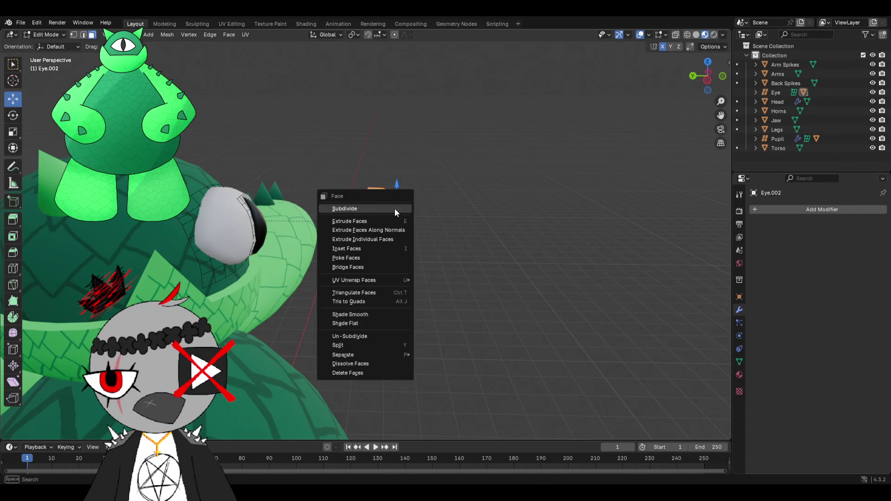
pyautogui.click(376, 224)
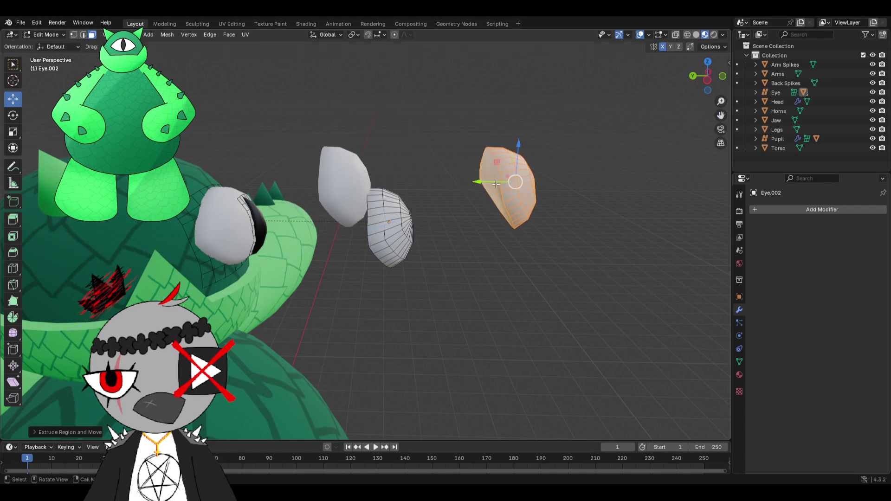
pyautogui.moveTo(376, 223); pyautogui.dragTo(488, 199, button='middle')
pyautogui.press('g')
pyautogui.press('x')
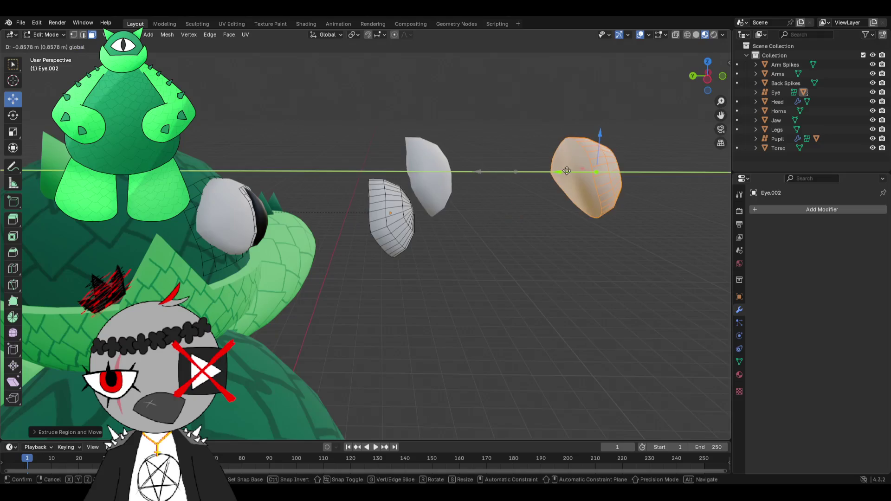
pyautogui.click(550, 195)
pyautogui.moveTo(550, 195); pyautogui.dragTo(557, 190, button='middle')
# - Copy the eye piece, return to object mode and paste it in as Eye.004
pyautogui.hotkey('ctrl', 'c')
pyautogui.hotkey('ctrl', 'v')
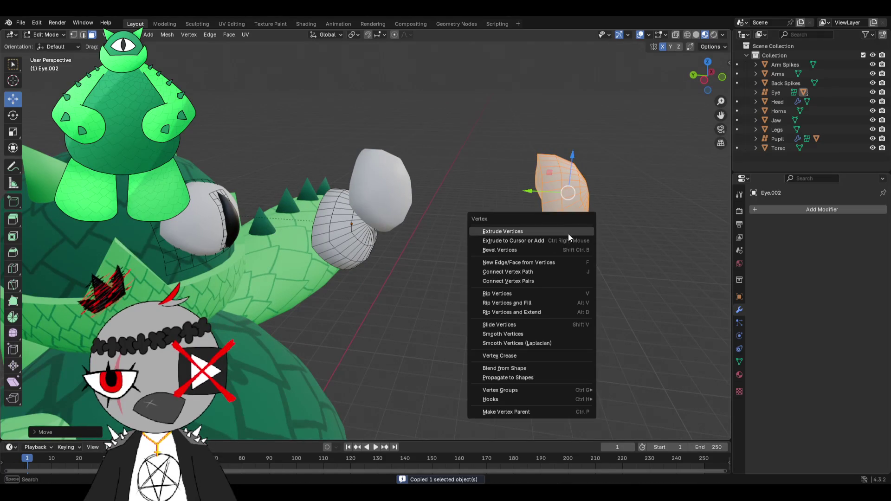
pyautogui.press('Escape')
pyautogui.moveTo(491, 203); pyautogui.dragTo(88, 68, button='middle')
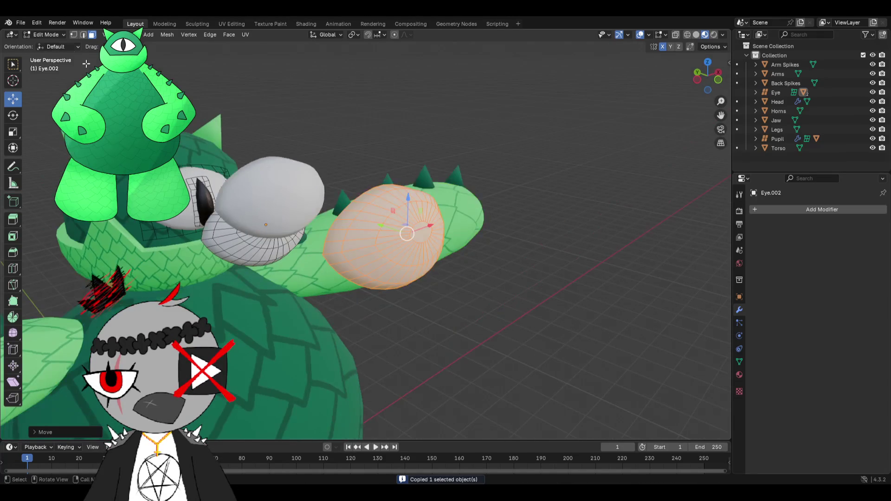
pyautogui.click(52, 37)
pyautogui.hotkey('ctrl', 'v')
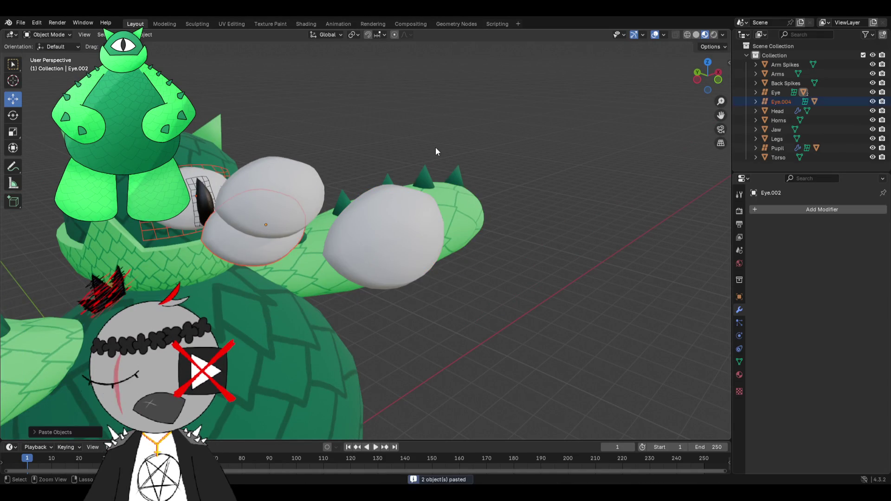
pyautogui.scroll(-3, 436, 148)
# - Raise the selected eye piece, then delete the Eye.004 object
pyautogui.moveTo(437, 149); pyautogui.dragTo(483, 141, button='middle')
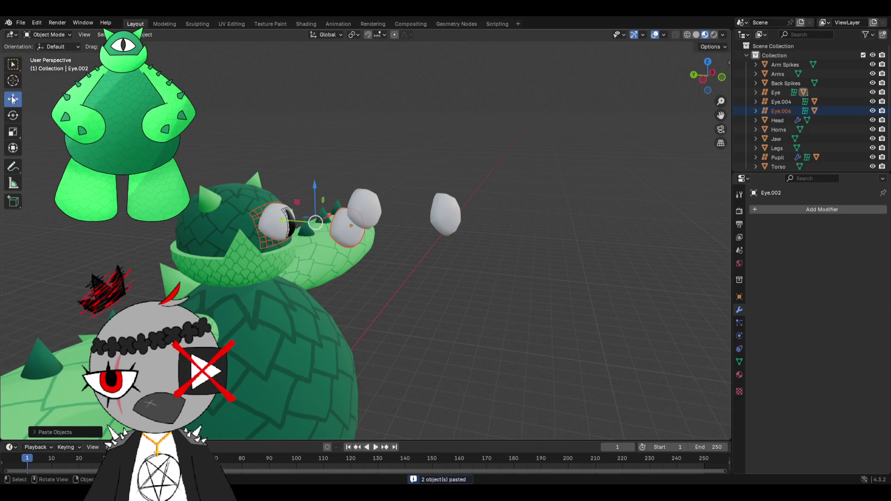
pyautogui.moveTo(310, 183); pyautogui.dragTo(326, 111)
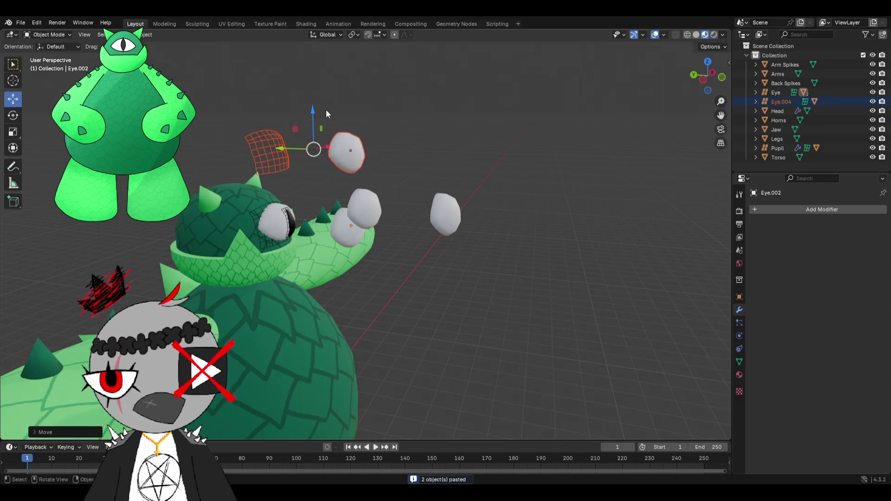
pyautogui.hotkey('ctrl', 'z')
pyautogui.moveTo(315, 185); pyautogui.dragTo(364, 101)
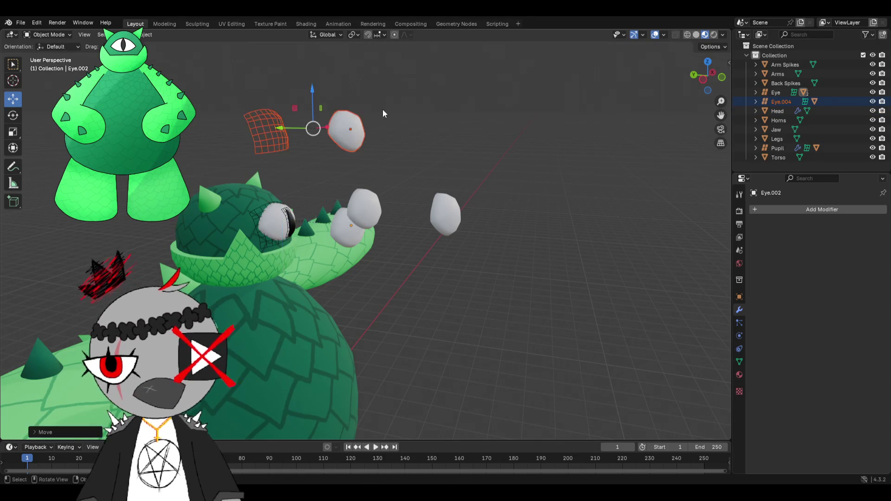
pyautogui.moveTo(364, 100); pyautogui.dragTo(305, 127, button='middle')
pyautogui.click(305, 128)
pyautogui.click(778, 104)
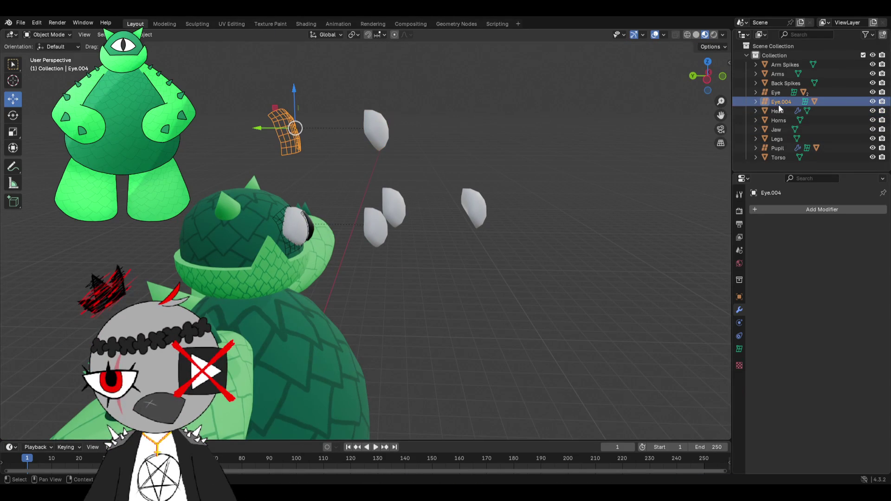
pyautogui.press('Delete')
pyautogui.scroll(3, 384, 183)
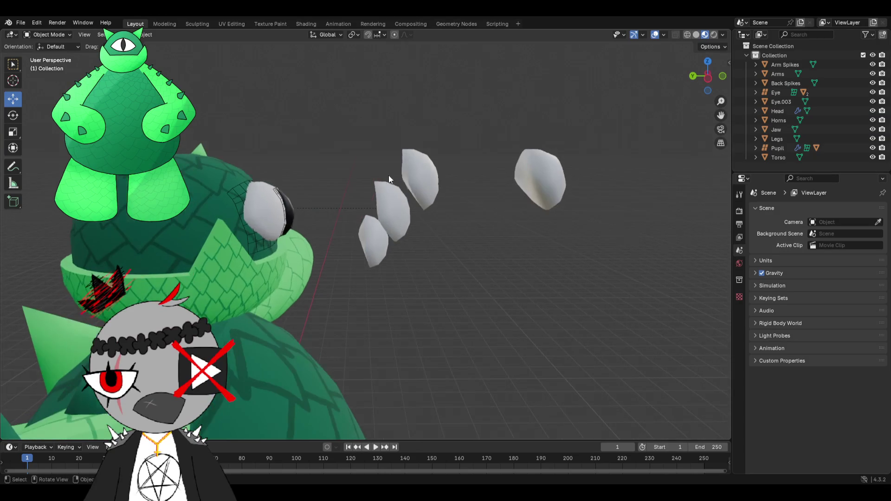
# - Delete the Eye.002 copy, then delete another eye and undo it
pyautogui.click(388, 180)
pyautogui.moveTo(388, 181)
pyautogui.mouseDown(button='middle')
pyautogui.moveTo(369, 199)
pyautogui.moveTo(387, 202)
pyautogui.moveTo(239, 218)
pyautogui.mouseUp(button='middle')
pyautogui.press('x')
pyautogui.click(369, 197)
pyautogui.click(240, 218)
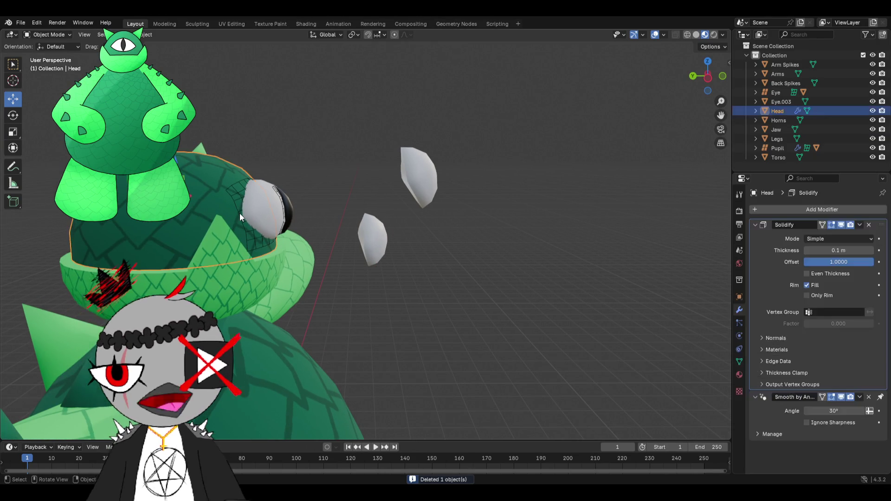
pyautogui.press('Delete')
pyautogui.hotkey('ctrl', 'z')
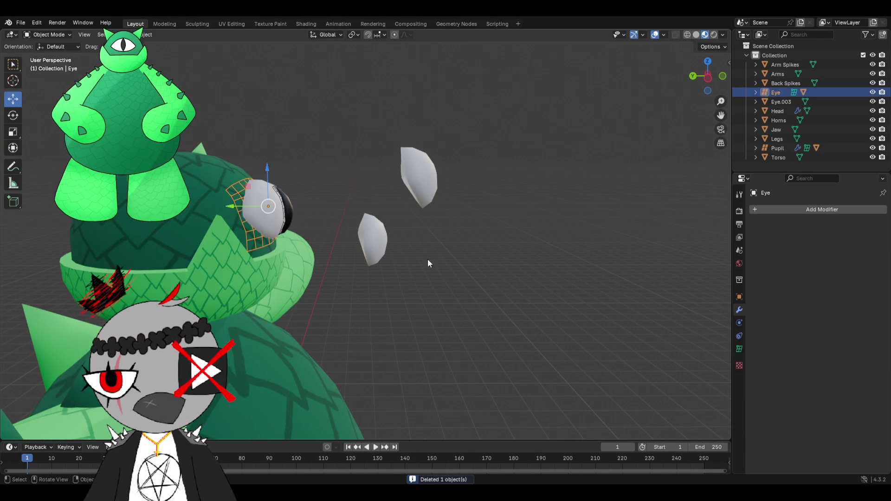
# - Delete the Eye.003 copy and select the remaining eye object
pyautogui.click(373, 240)
pyautogui.press('x')
pyautogui.click(323, 245)
pyautogui.click(240, 219)
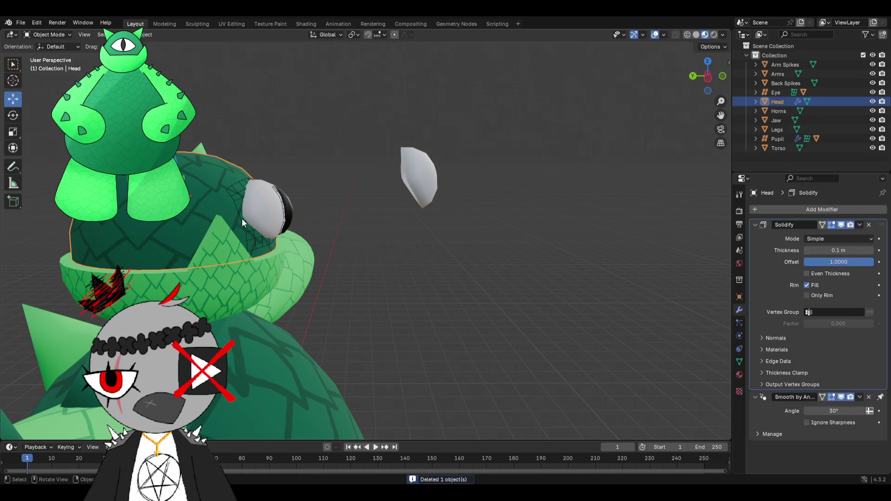
pyautogui.click(422, 176)
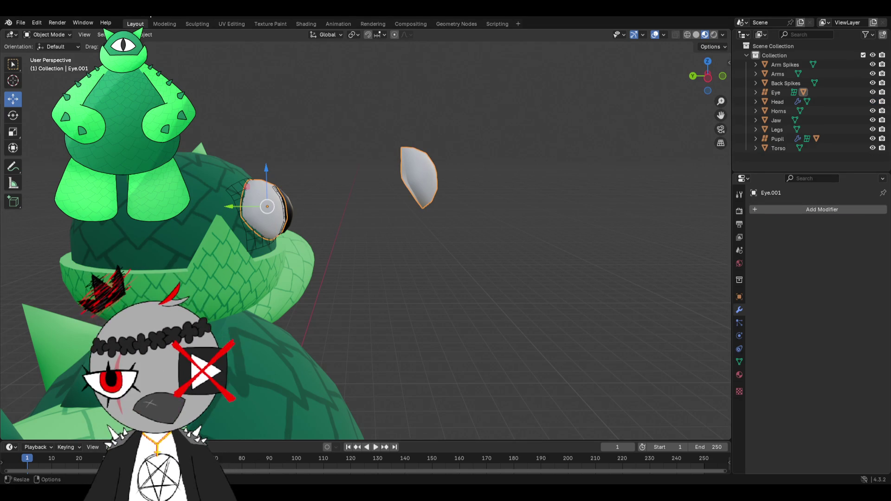
pyautogui.click(230, 24)
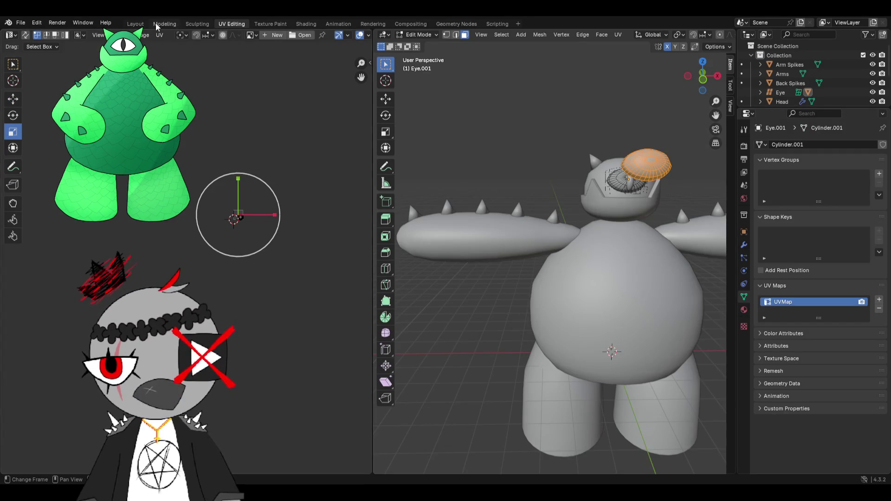
pyautogui.click(138, 24)
pyautogui.moveTo(348, 115); pyautogui.dragTo(304, 50, button='middle')
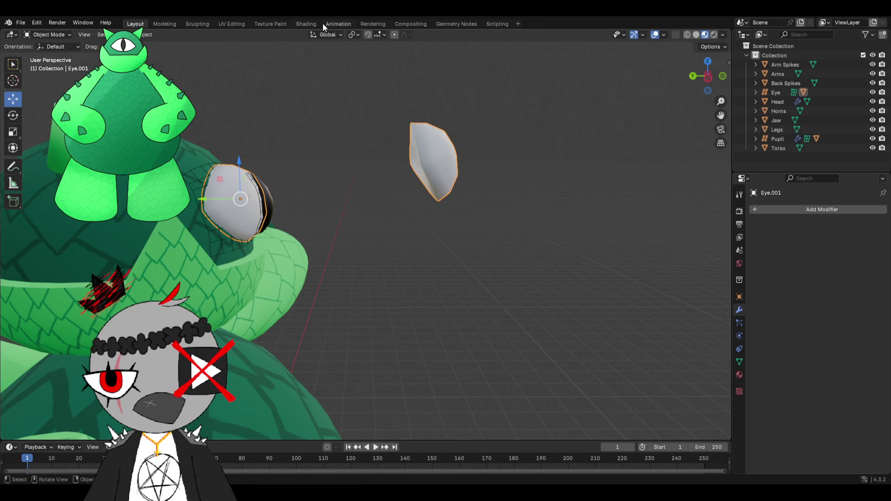
pyautogui.moveTo(264, 84); pyautogui.dragTo(266, 91, button='middle')
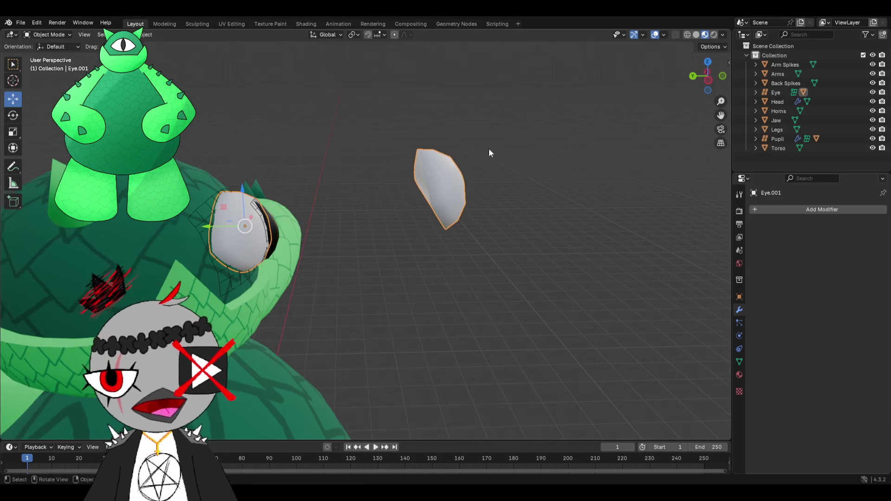
pyautogui.click(781, 84)
pyautogui.click(775, 91)
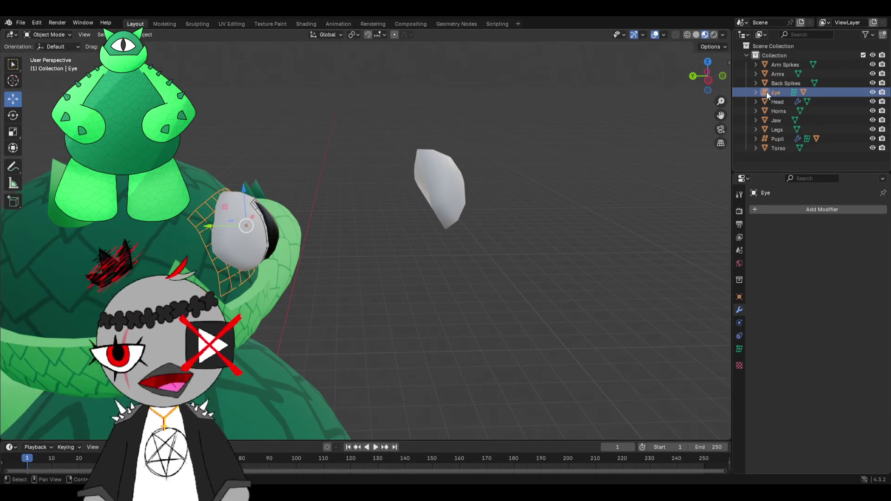
pyautogui.click(50, 34)
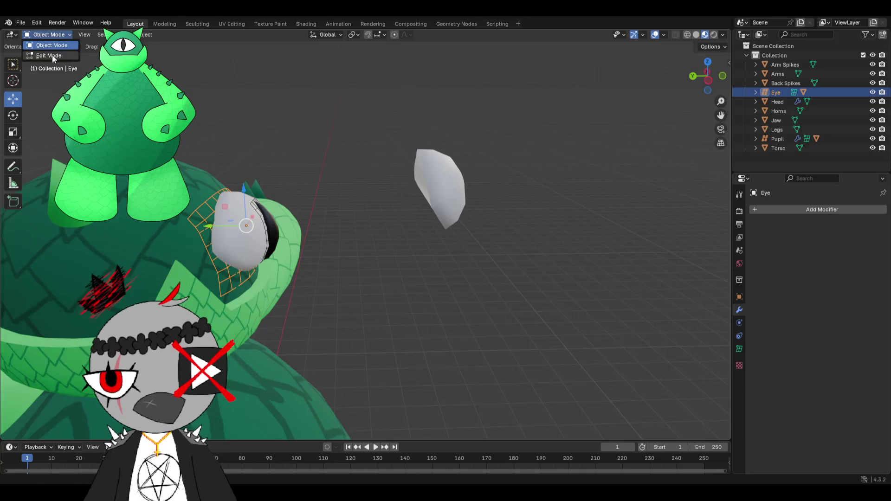
pyautogui.click(52, 55)
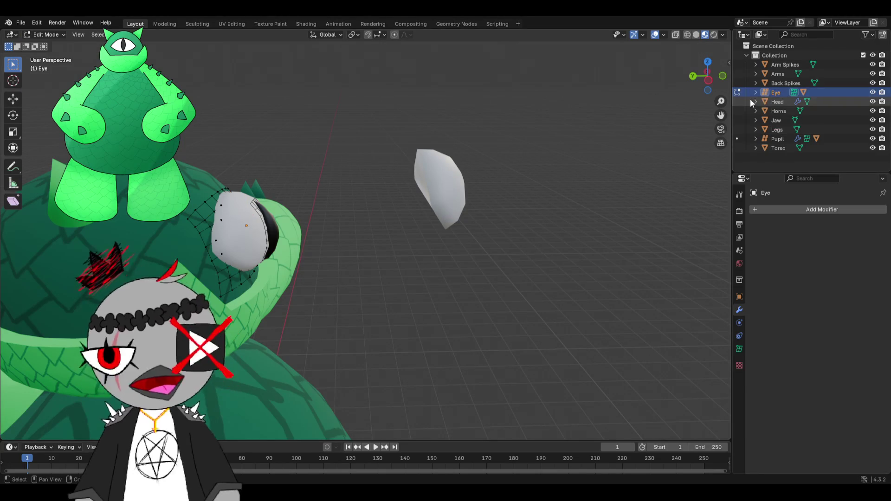
pyautogui.click(33, 37)
pyautogui.click(244, 234)
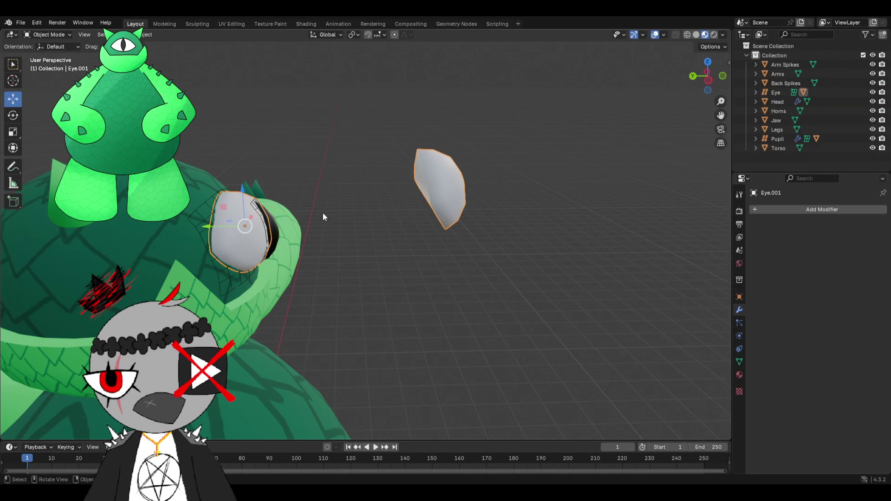
pyautogui.click(50, 34)
pyautogui.click(52, 54)
# - Box-select the floating eye geometry, delete it, undo, and frame the view on it
pyautogui.moveTo(383, 96); pyautogui.dragTo(440, 182)
pyautogui.moveTo(440, 182); pyautogui.dragTo(494, 238, button='middle')
pyautogui.press('x')
pyautogui.click(420, 190)
pyautogui.hotkey('ctrl', 'z')
pyautogui.moveTo(420, 190)
pyautogui.mouseDown(button='middle')
pyautogui.moveTo(427, 201)
pyautogui.moveTo(319, 249)
pyautogui.moveTo(354, 211)
pyautogui.mouseUp(button='middle')
pyautogui.scroll(2, 291, 230)
pyautogui.scroll(4, 292, 225)
pyautogui.press('KP_Decimal')
pyautogui.scroll(-2, 377, 189)
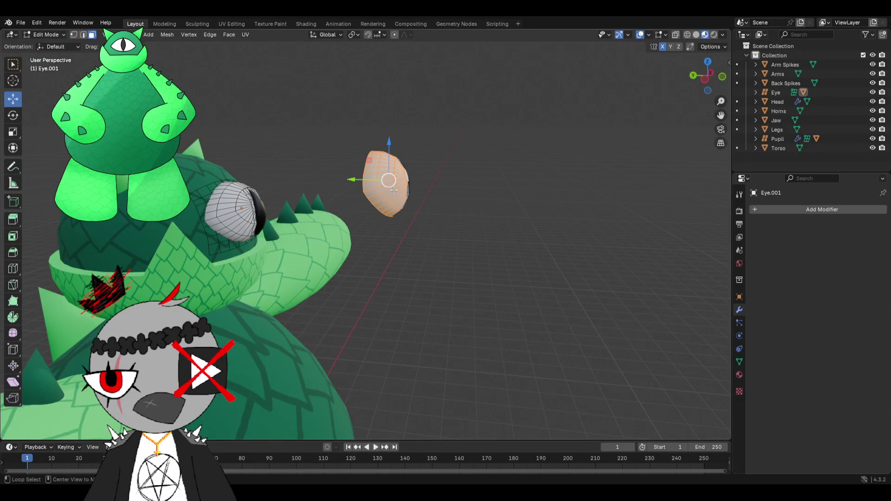
# - Reselect all connected eye geometry and bring up the Face menu's Separate choices
pyautogui.click(345, 139)
pyautogui.moveTo(344, 140); pyautogui.dragTo(364, 125, button='middle')
pyautogui.moveTo(338, 100); pyautogui.dragTo(613, 314)
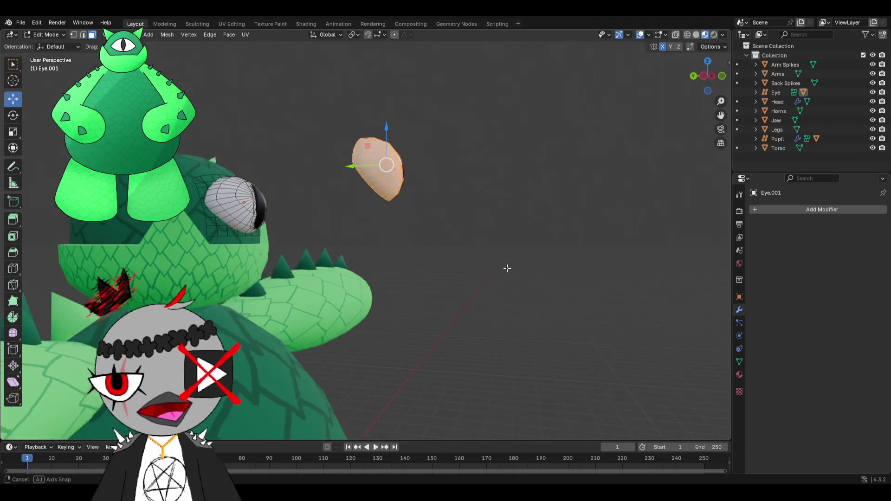
pyautogui.moveTo(514, 265); pyautogui.dragTo(447, 298, button='middle')
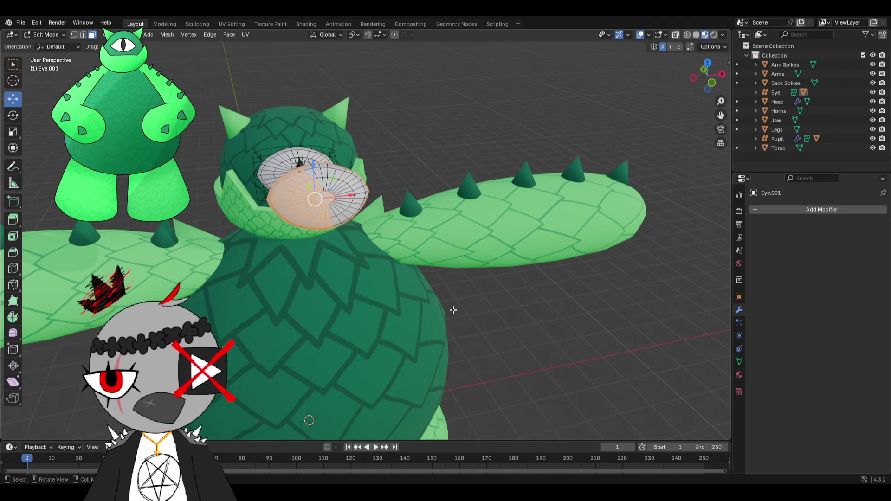
pyautogui.moveTo(494, 130); pyautogui.dragTo(488, 179, button='middle')
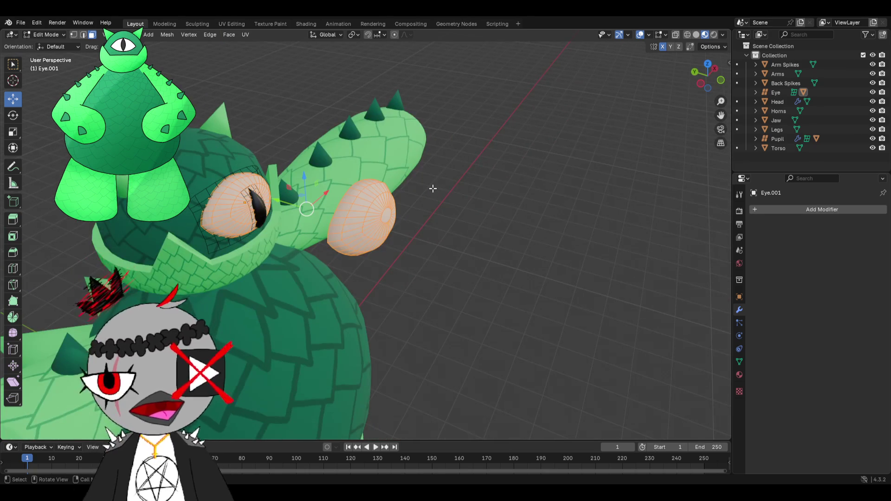
pyautogui.click(376, 116)
pyautogui.press('a')
pyautogui.moveTo(488, 271)
pyautogui.mouseDown(button='middle')
pyautogui.moveTo(443, 171)
pyautogui.moveTo(553, 133)
pyautogui.moveTo(480, 41)
pyautogui.mouseUp(button='middle')
pyautogui.moveTo(357, 122); pyautogui.dragTo(393, 155, button='middle')
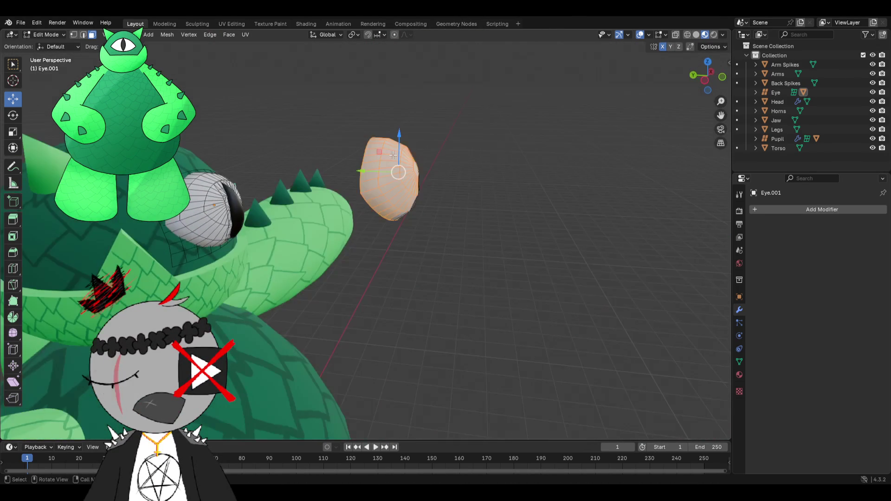
pyautogui.hotkey('ctrl', 'l')
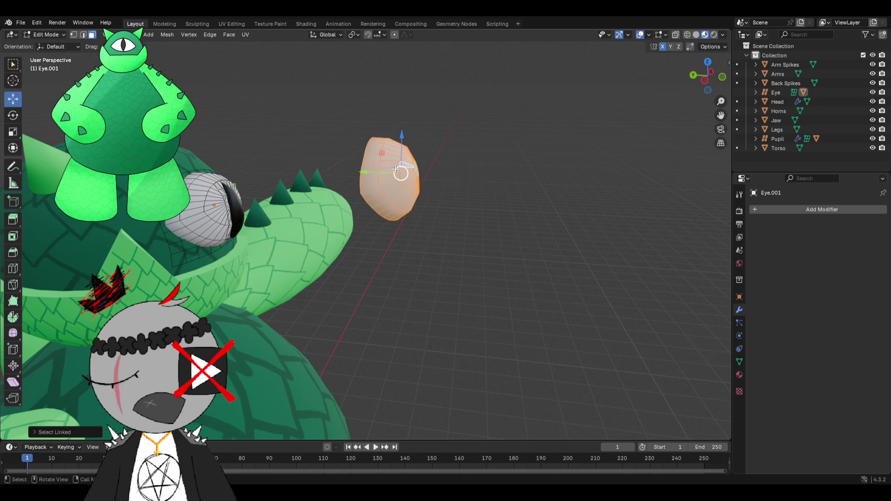
pyautogui.moveTo(406, 163); pyautogui.dragTo(384, 181, button='middle')
pyautogui.hotkey('ctrl', 'f')
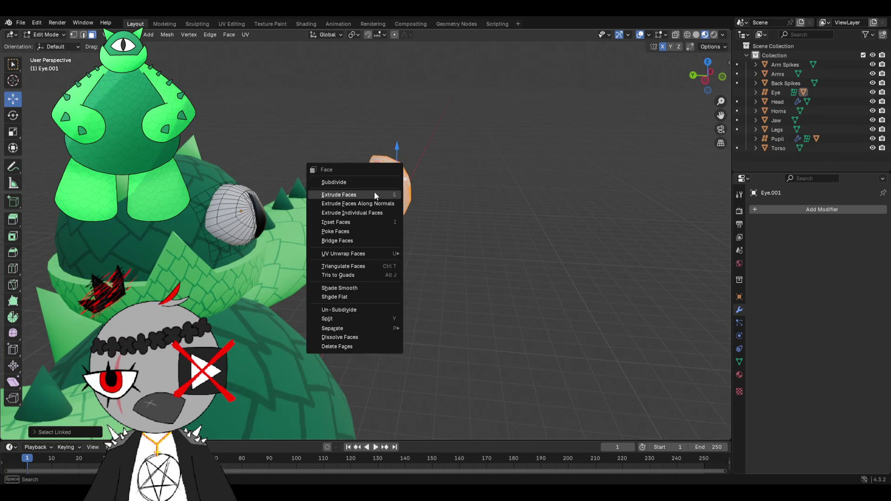
pyautogui.moveTo(333, 328)
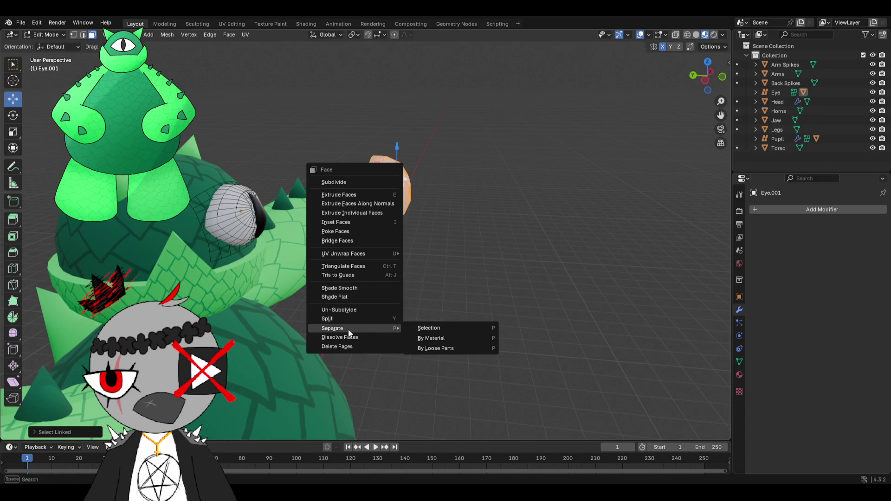
# - Extrude the selected eye faces and triangulate the eye copy's faces
pyautogui.click(427, 345)
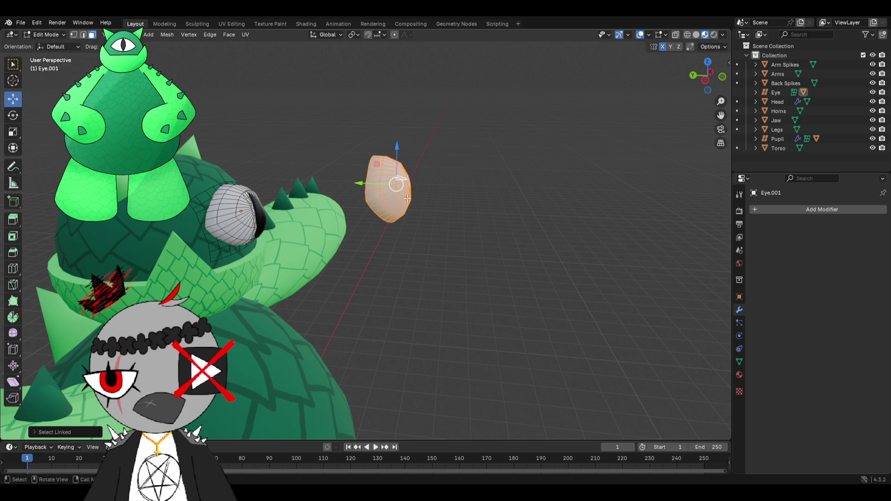
pyautogui.rightClick(401, 195)
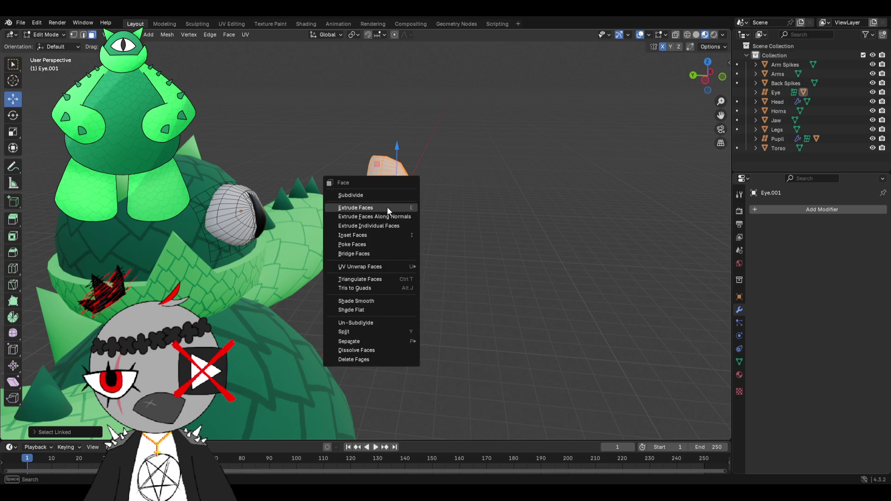
pyautogui.click(387, 207)
pyautogui.click(442, 159)
pyautogui.moveTo(442, 158); pyautogui.dragTo(492, 178, button='middle')
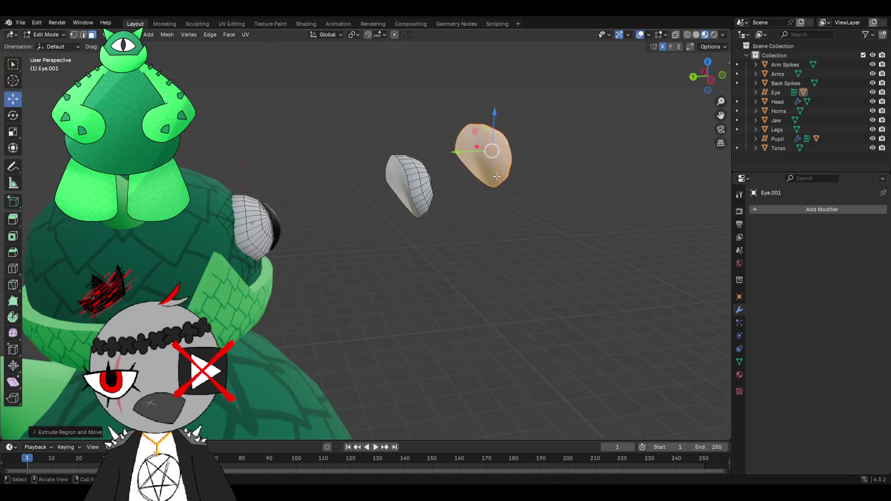
pyautogui.rightClick(494, 176)
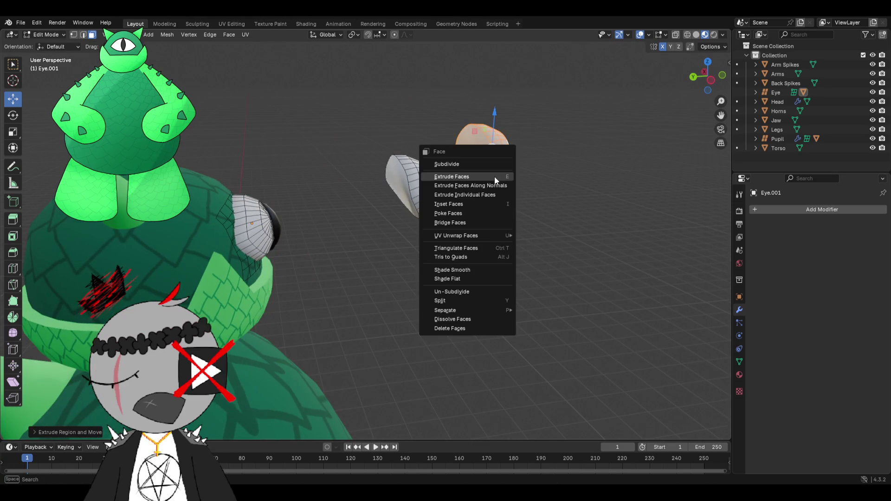
pyautogui.click(472, 248)
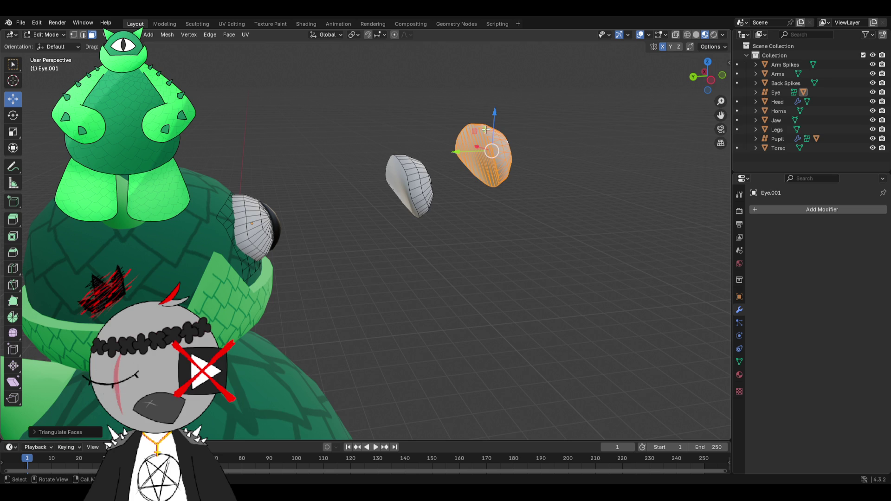
pyautogui.moveTo(494, 113); pyautogui.dragTo(495, 115)
# - Separate the eye mesh by loose parts and select the right-hand piece in object mode
pyautogui.rightClick(495, 169)
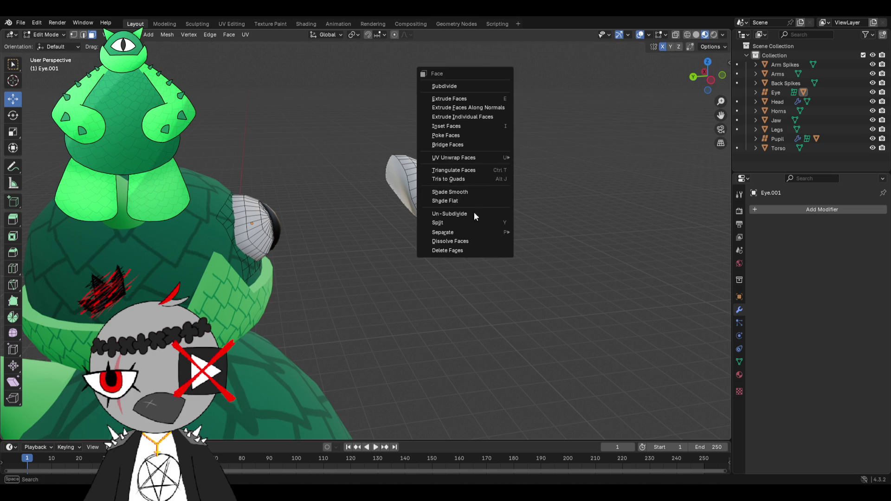
pyautogui.moveTo(443, 232)
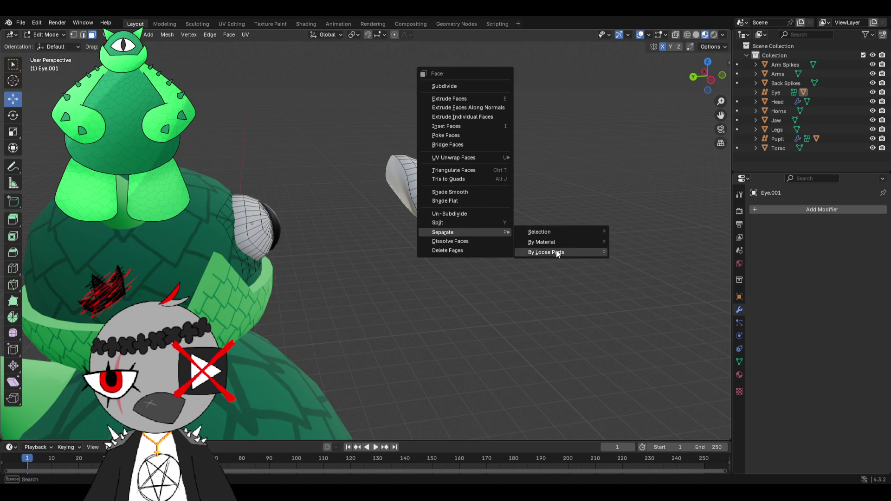
pyautogui.click(556, 254)
pyautogui.moveTo(553, 247); pyautogui.dragTo(503, 241, button='middle')
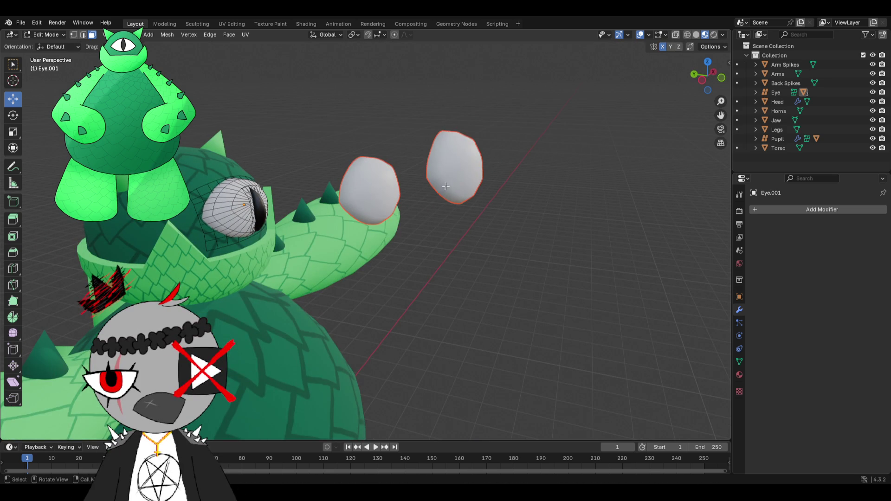
pyautogui.click(45, 34)
pyautogui.click(430, 165)
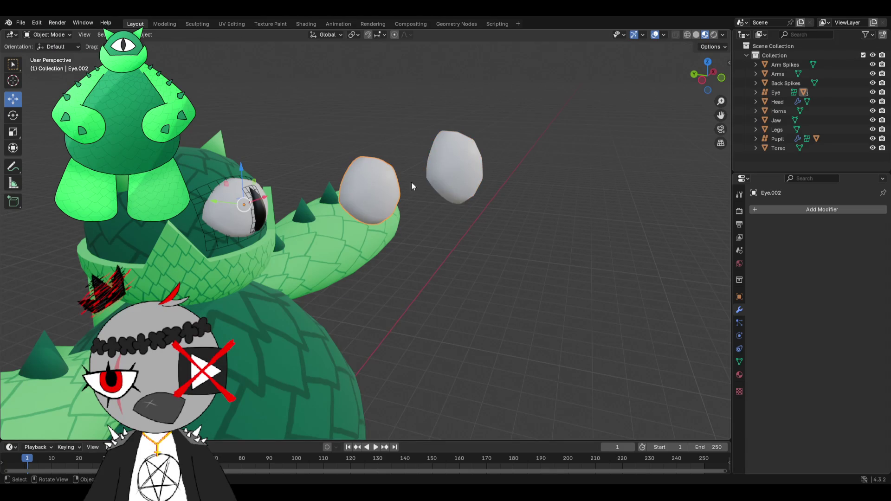
pyautogui.scroll(-3, 384, 145)
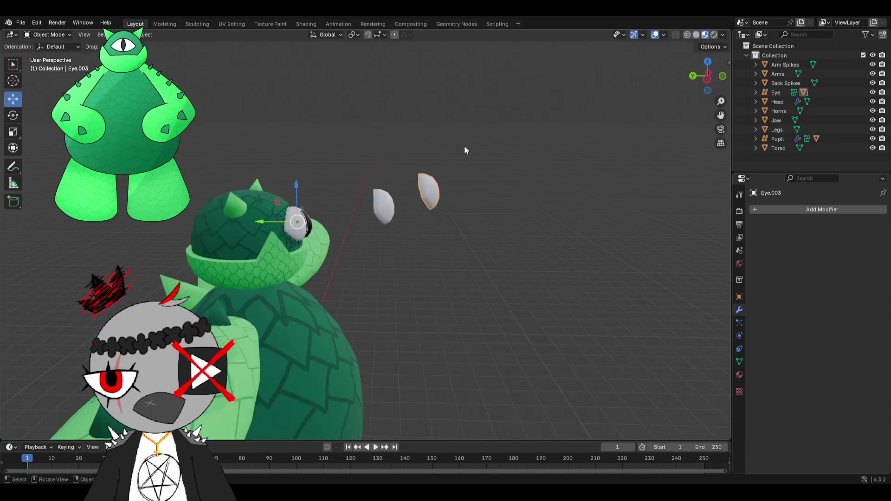
# - Raise Eye.003, select it with the lower piece and delete both floating eye pieces
pyautogui.moveTo(384, 145); pyautogui.dragTo(307, 183, button='middle')
pyautogui.moveTo(291, 183); pyautogui.dragTo(290, 122)
pyautogui.moveTo(290, 123)
pyautogui.mouseDown(button='middle')
pyautogui.moveTo(460, 134)
pyautogui.moveTo(369, 161)
pyautogui.moveTo(449, 159)
pyautogui.mouseUp(button='middle')
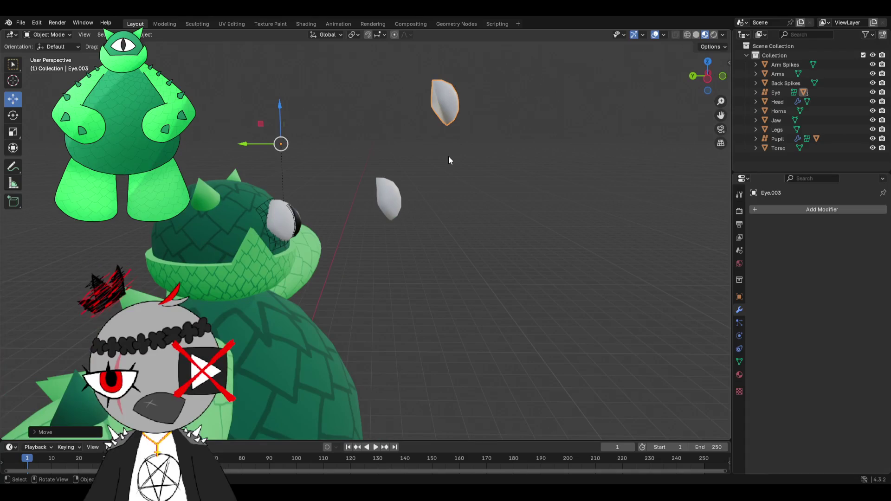
pyautogui.keyDown('shift'); pyautogui.click(390, 201); pyautogui.keyUp('shift')
pyautogui.press('x')
pyautogui.click(391, 202)
pyautogui.moveTo(369, 206)
pyautogui.mouseDown(button='middle')
pyautogui.moveTo(406, 257)
pyautogui.moveTo(445, 240)
pyautogui.mouseUp(button='middle')
# - Open Eye.001 in mesh editing, select its whole mesh and view the Face Separate options
pyautogui.click(402, 251)
pyautogui.click(410, 254)
pyautogui.click(50, 34)
pyautogui.click(61, 50)
pyautogui.moveTo(252, 137); pyautogui.dragTo(419, 219, button='middle')
pyautogui.press('a')
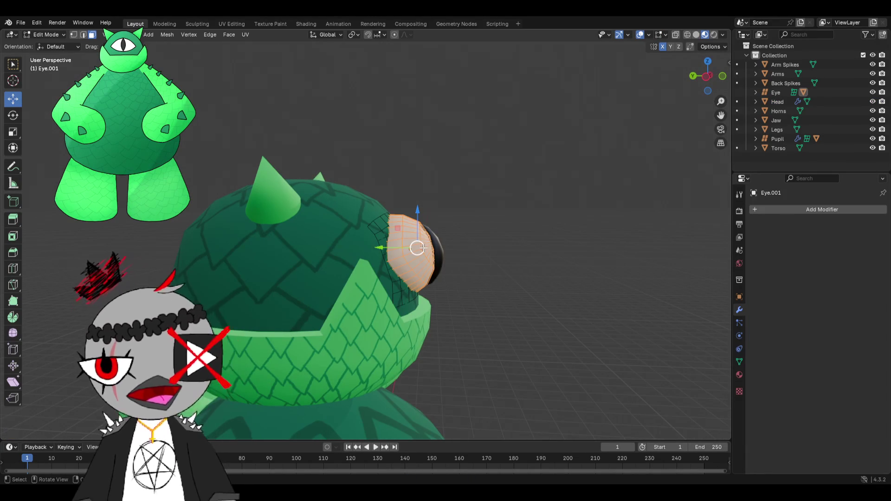
pyautogui.hotkey('ctrl', 'f')
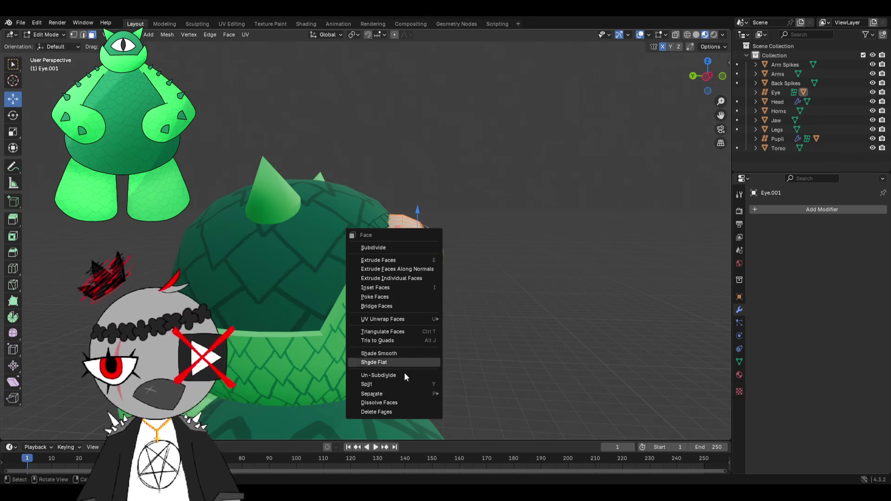
pyautogui.moveTo(372, 394)
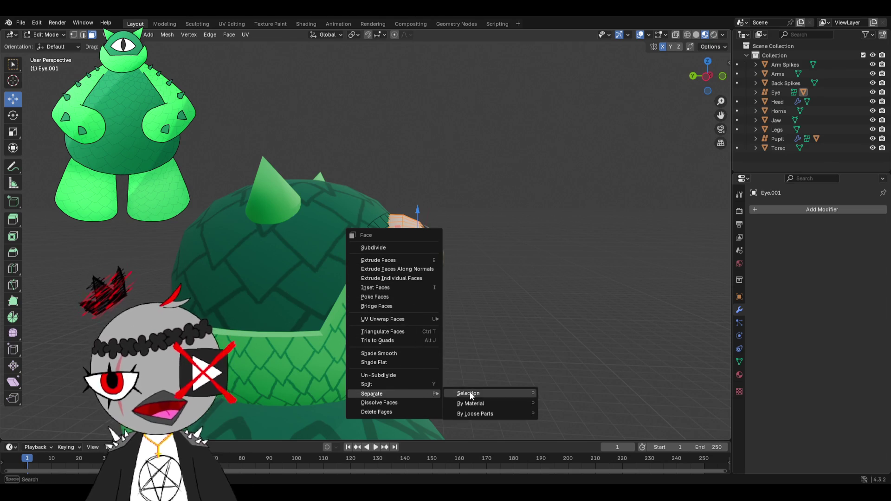
pyautogui.click(468, 414)
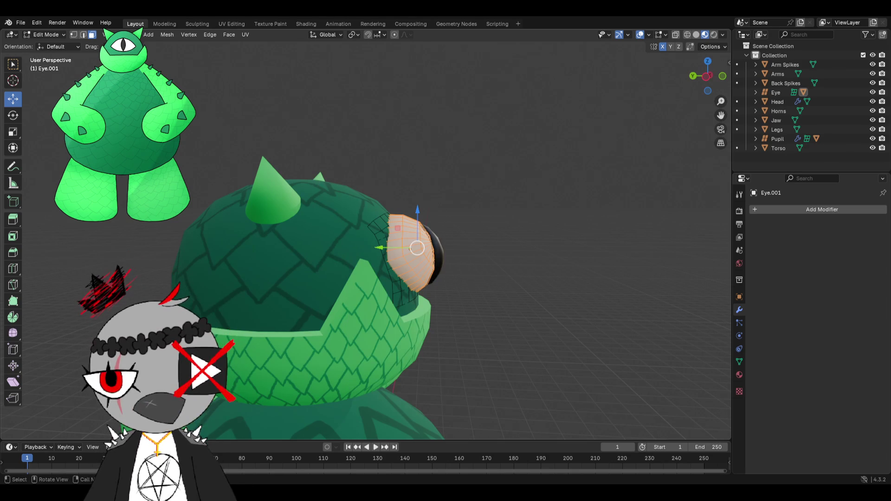
# - Back in object mode, remove the original Eye and lift Eye.001 to float above the head
pyautogui.click(62, 35)
pyautogui.click(42, 46)
pyautogui.click(394, 268)
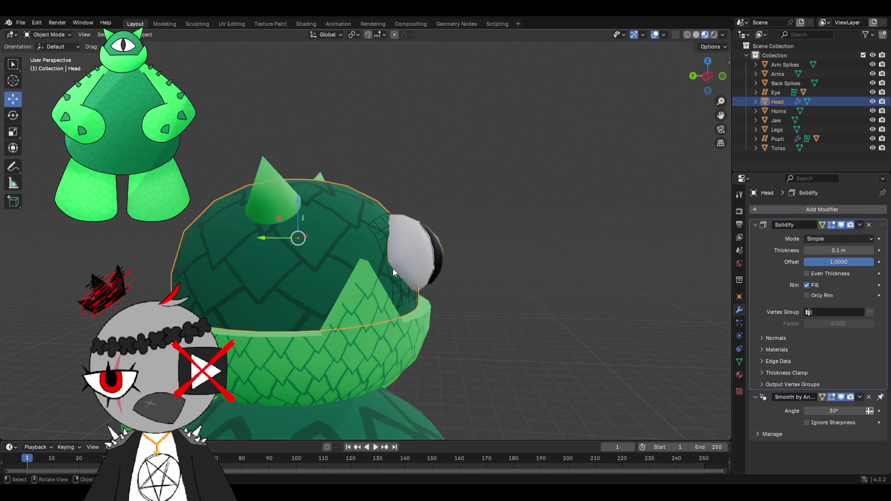
pyautogui.click(775, 92)
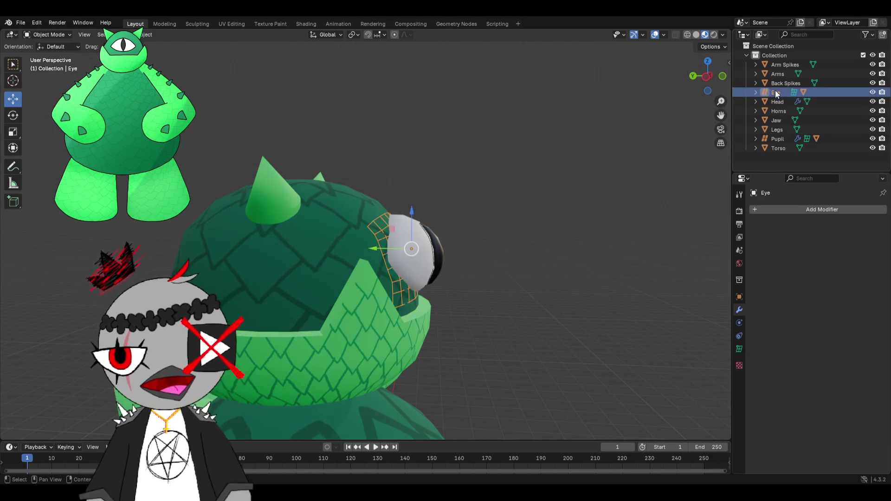
pyautogui.press('Delete')
pyautogui.click(422, 244)
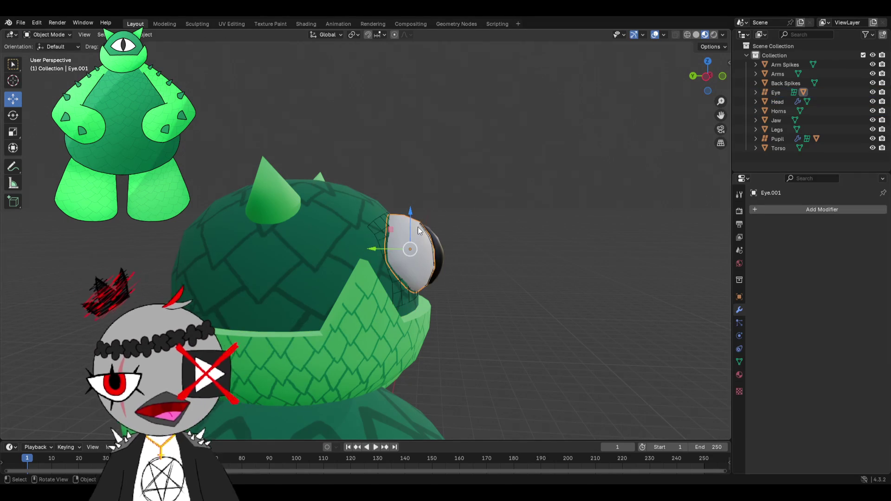
pyautogui.moveTo(414, 209); pyautogui.dragTo(430, 121)
# - Delete the Head, undo it, and make Head the active object again
pyautogui.click(407, 238)
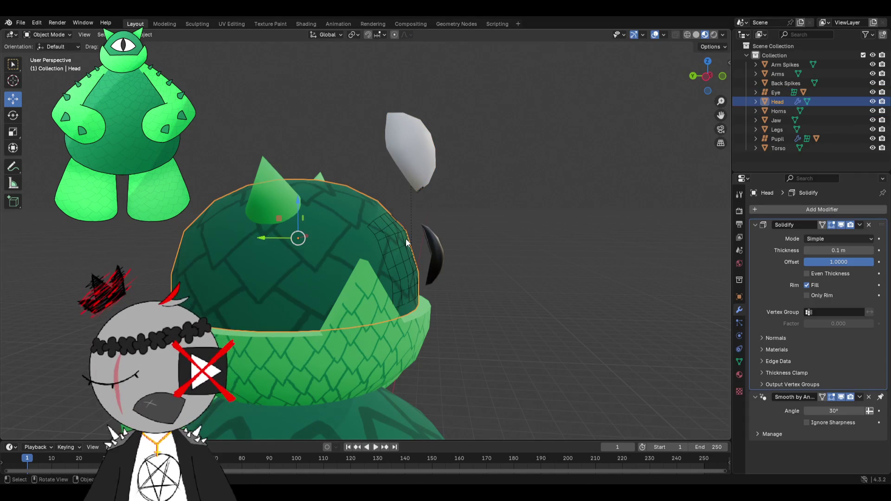
pyautogui.press('x')
pyautogui.click(406, 245)
pyautogui.hotkey('ctrl', 'z')
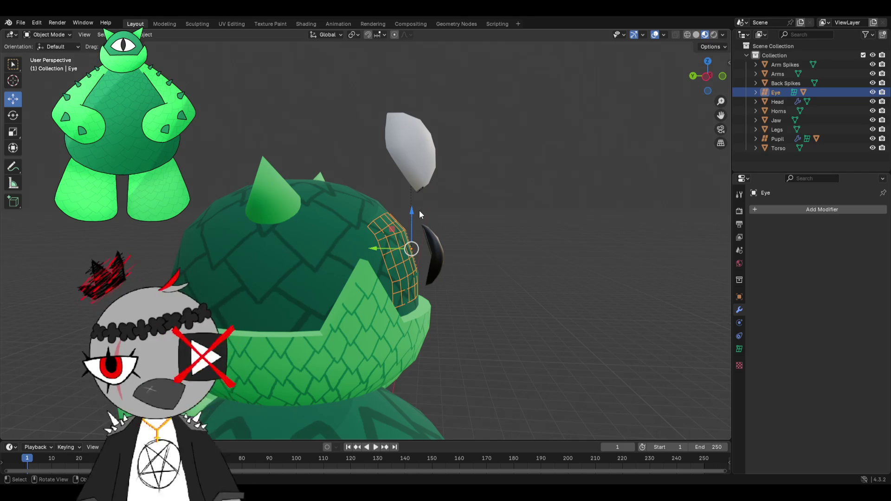
pyautogui.scroll(-3, 476, 159)
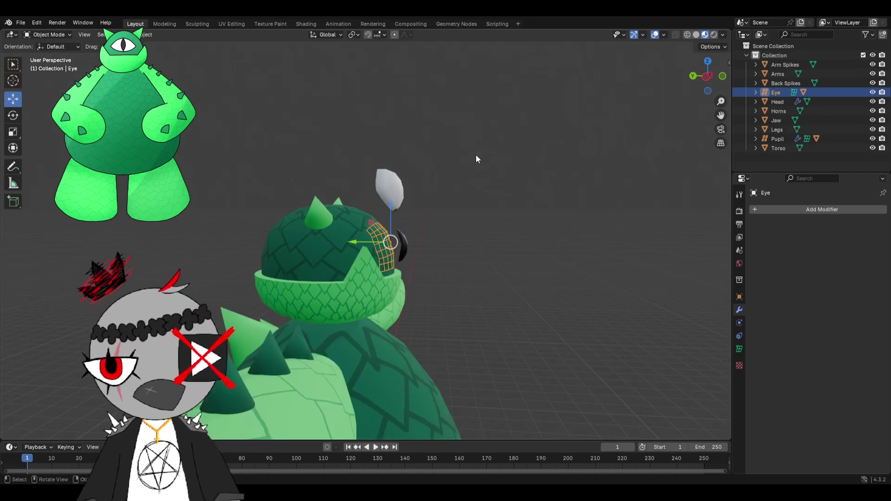
pyautogui.press('[')
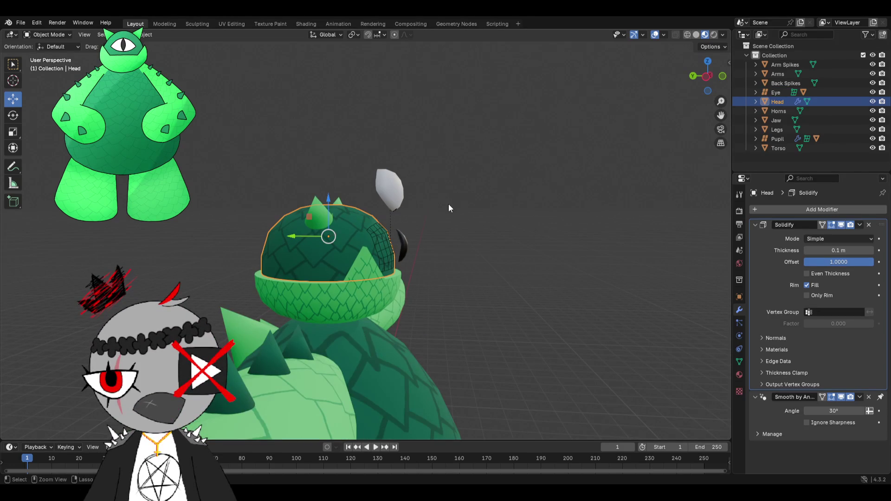
# - Undo the eye copy's moves so Eye.001 sits back in place on the side of the head
pyautogui.hotkey('ctrl', 'z')
pyautogui.hotkey('ctrl', 'z')
pyautogui.press('[')
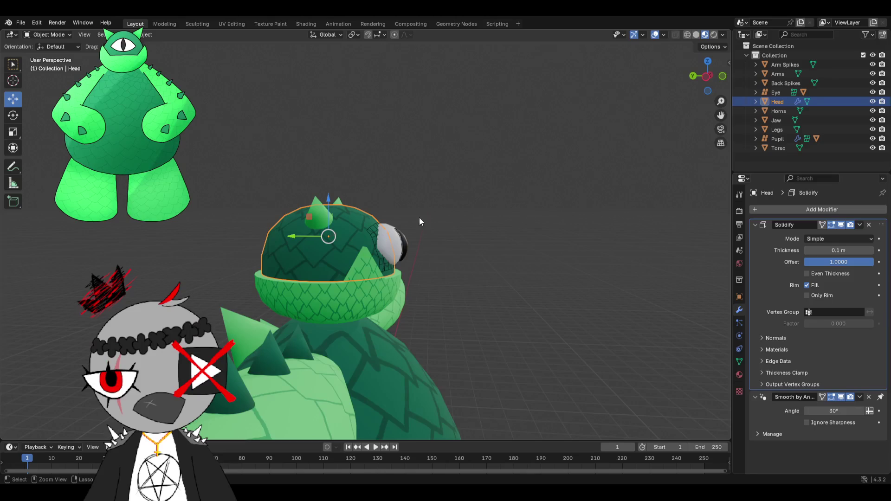
pyautogui.click(384, 243)
pyautogui.moveTo(384, 243); pyautogui.dragTo(411, 102)
pyautogui.hotkey('ctrl', 'z')
# - Show Eye.001's transform values in Object properties and bring up the Object > Parent options
pyautogui.moveTo(463, 174)
pyautogui.mouseDown(button='middle')
pyautogui.moveTo(442, 193)
pyautogui.moveTo(424, 194)
pyautogui.mouseUp(button='middle')
pyautogui.click(442, 193)
pyautogui.scroll(3, 422, 193)
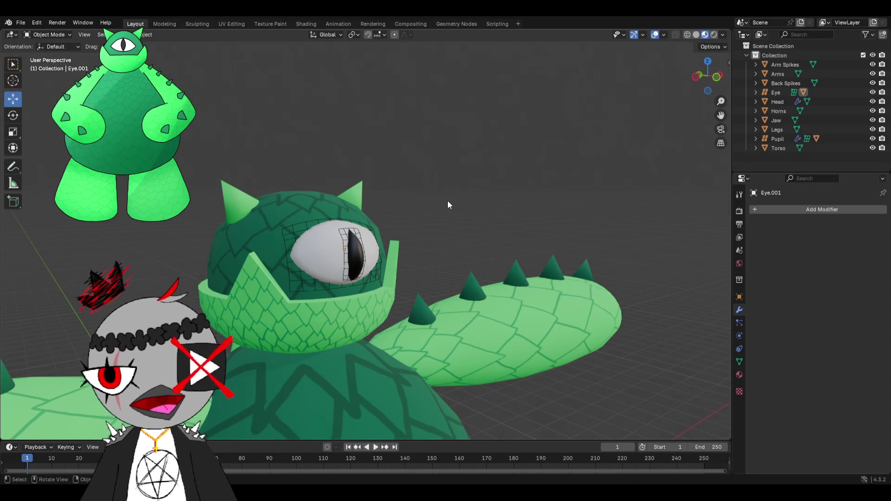
pyautogui.moveTo(443, 200); pyautogui.dragTo(418, 267, button='middle')
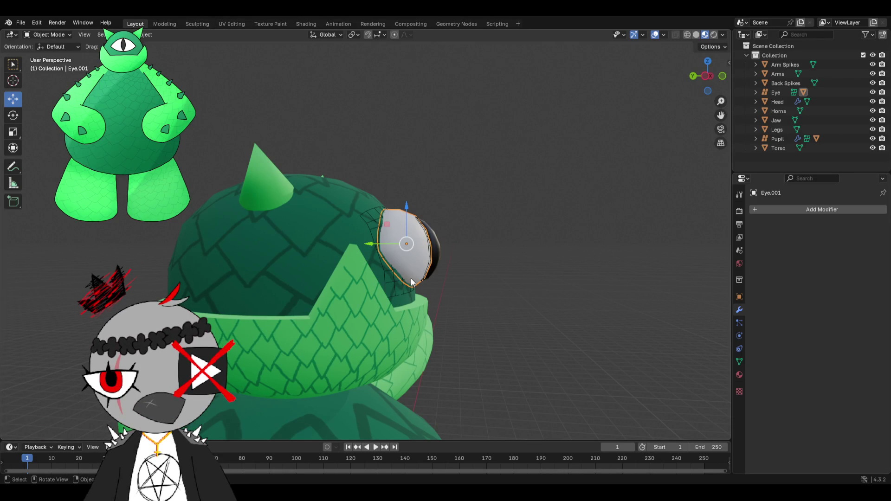
pyautogui.click(740, 298)
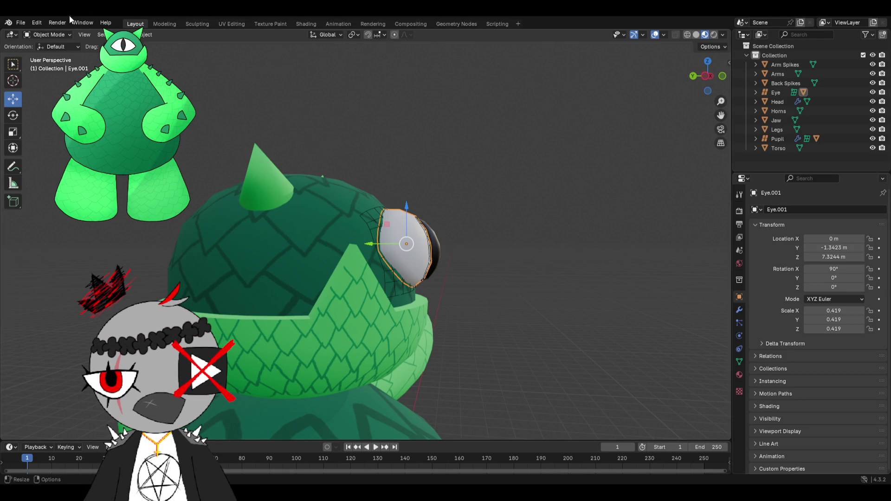
pyautogui.click(144, 34)
pyautogui.moveTo(174, 197)
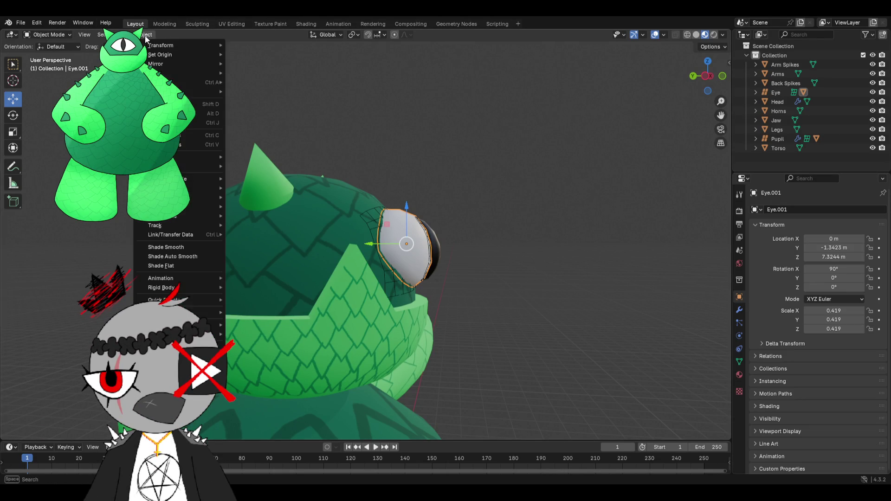